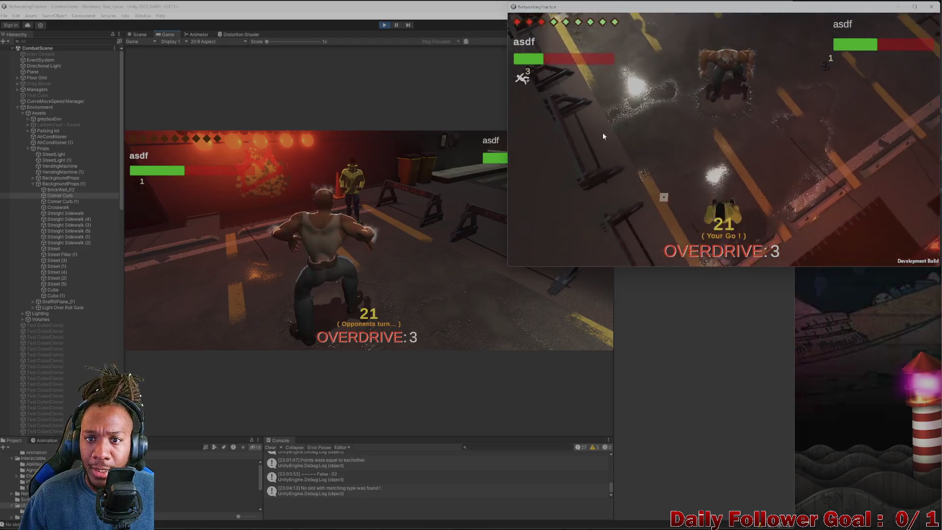
Step: On the build client, use Haste and Momentum, move across the grid, and end the turn
left_click(570, 215)
left_click(568, 172)
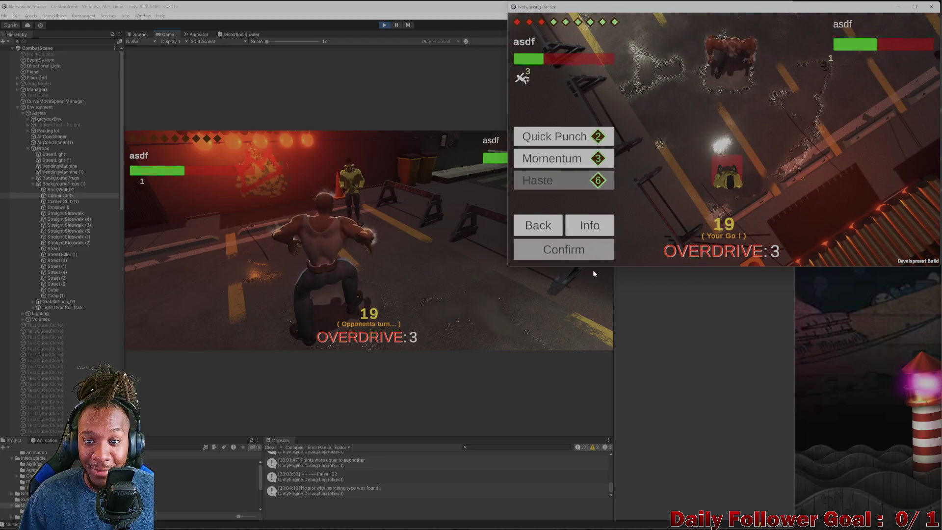
left_click(588, 249)
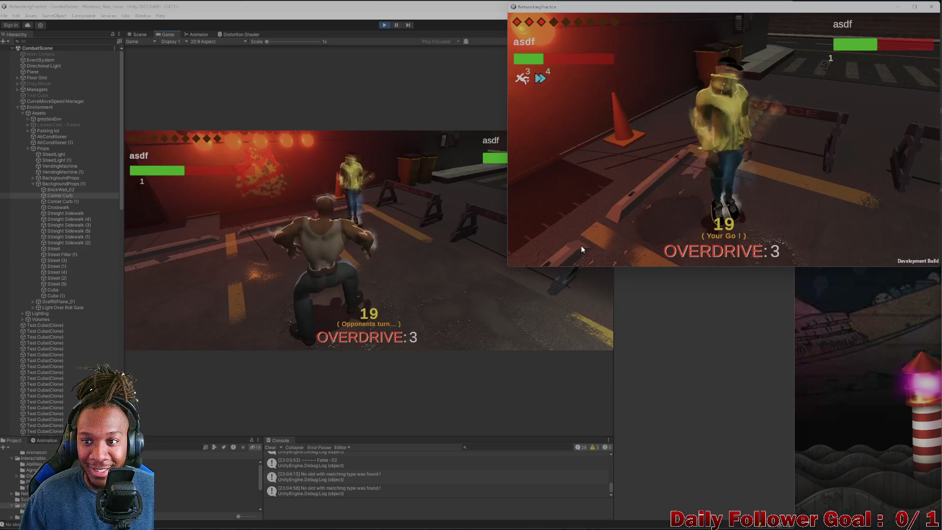
left_click(565, 210)
left_click(561, 160)
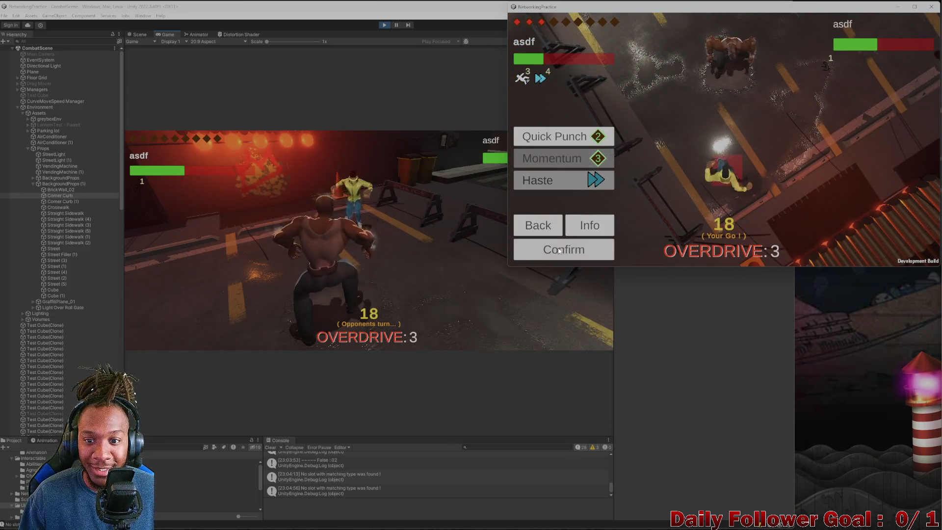
left_click(558, 246)
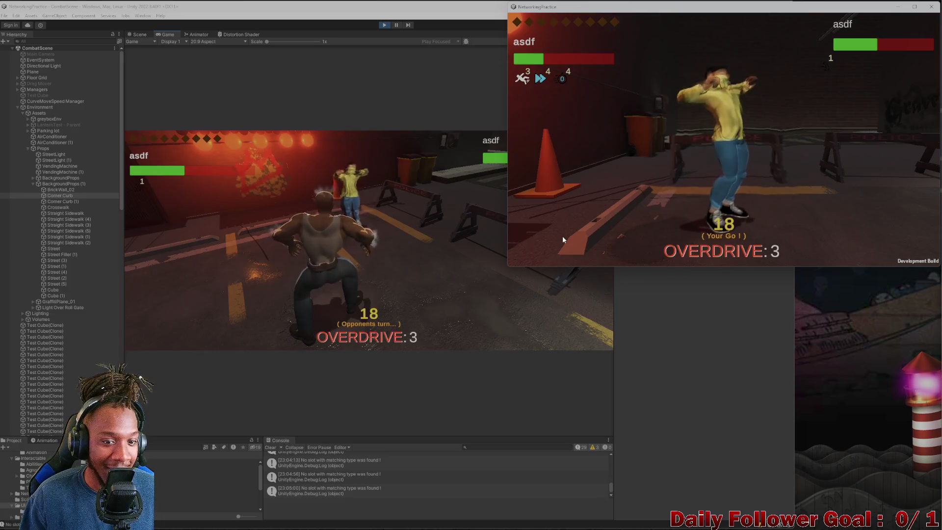
left_click(577, 178)
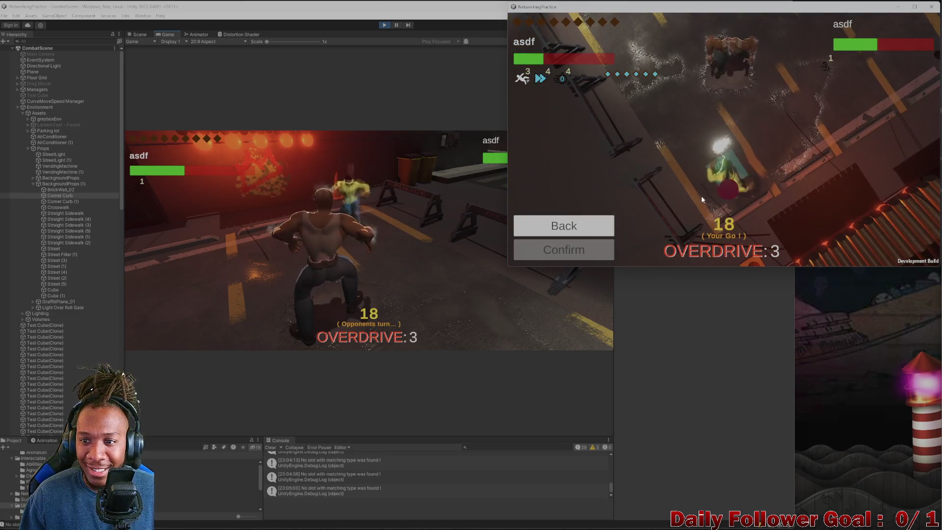
mouse_move(717, 162)
left_mouse_down()
mouse_move(905, 63)
mouse_move(784, 134)
mouse_move(729, 197)
left_mouse_up()
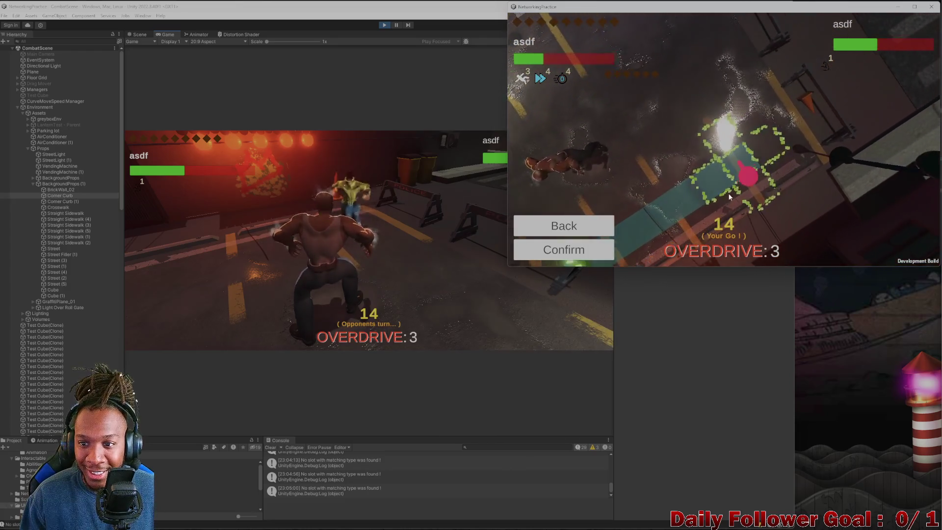
left_click(559, 253)
left_click(575, 246)
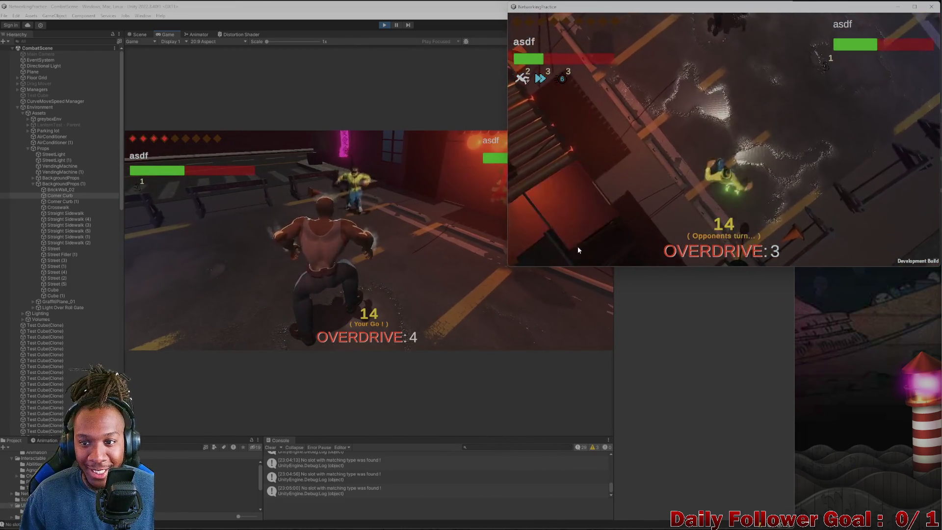
Step: On the editor client, move, land a Ground Pound, and end the turn
left_click(268, 231)
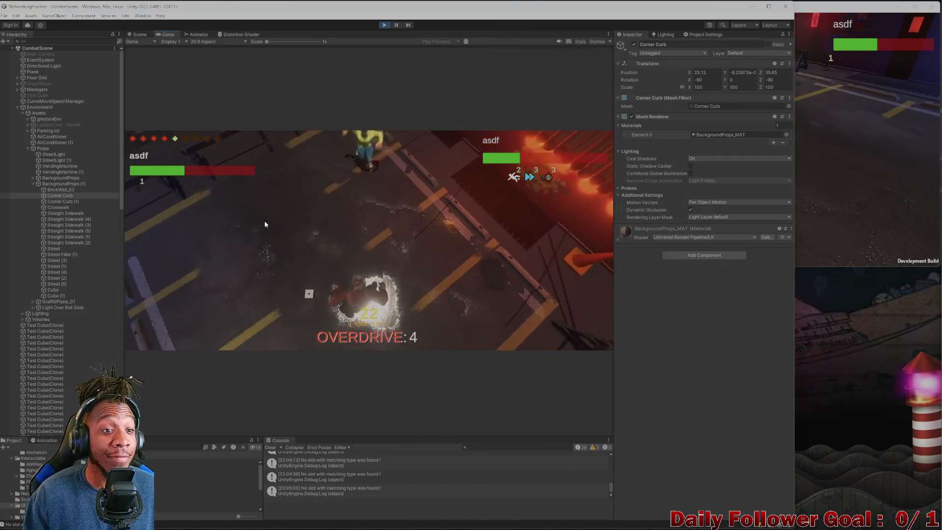
left_click(203, 279)
left_click(349, 267)
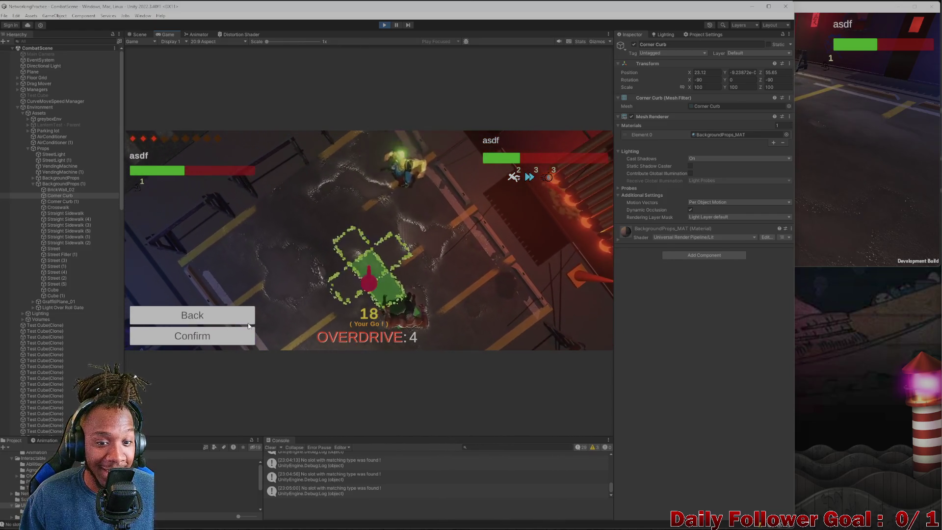
left_click(234, 339)
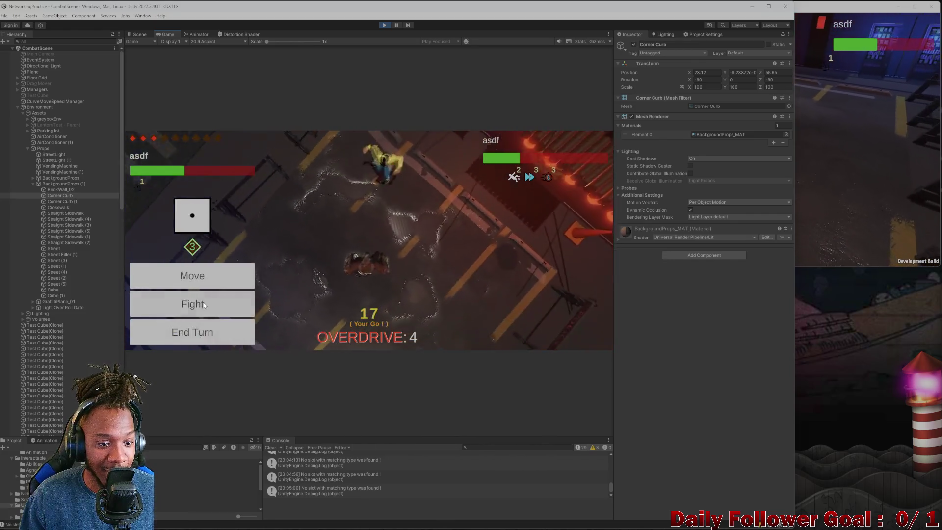
left_click(207, 303)
left_click(206, 257)
left_click(214, 338)
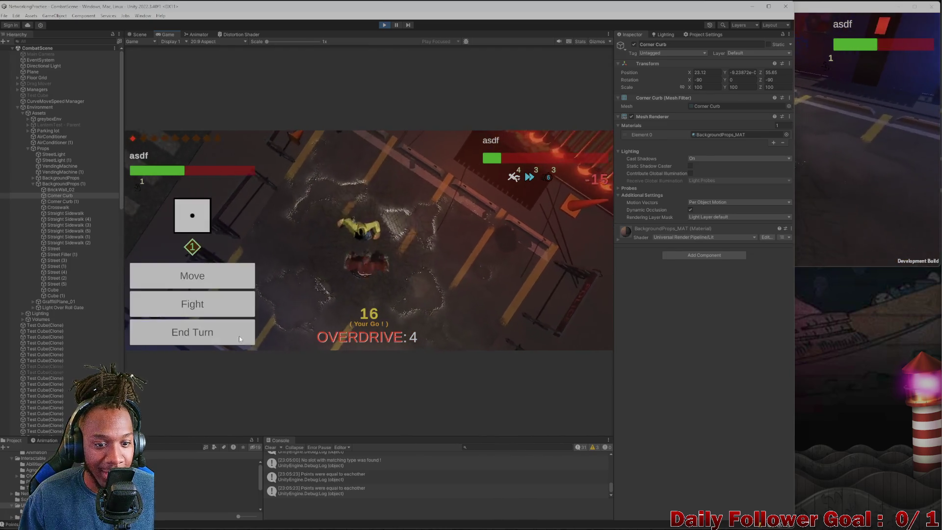
left_click(206, 332)
left_click(796, 208)
left_click(594, 168)
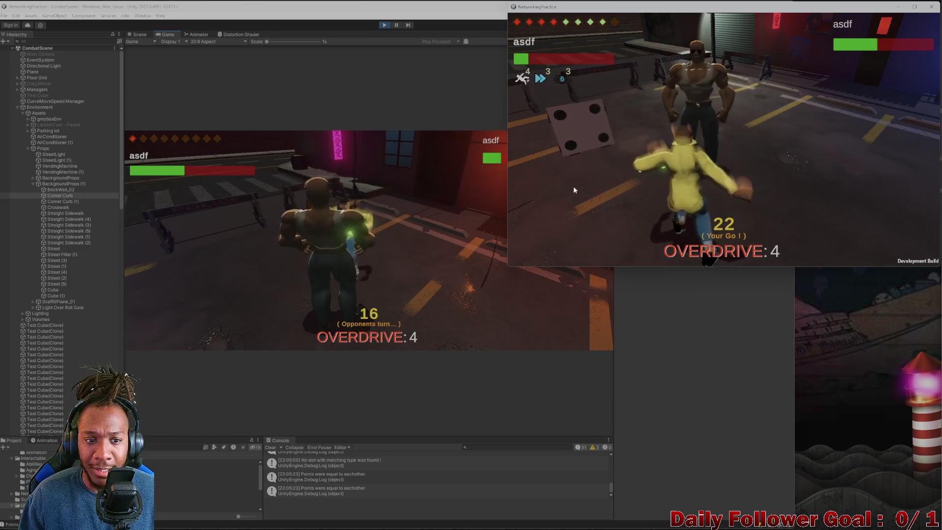
Step: On the build client, move up-right, confirm a dash attack, make two more moves, and end the turn
left_click(606, 193)
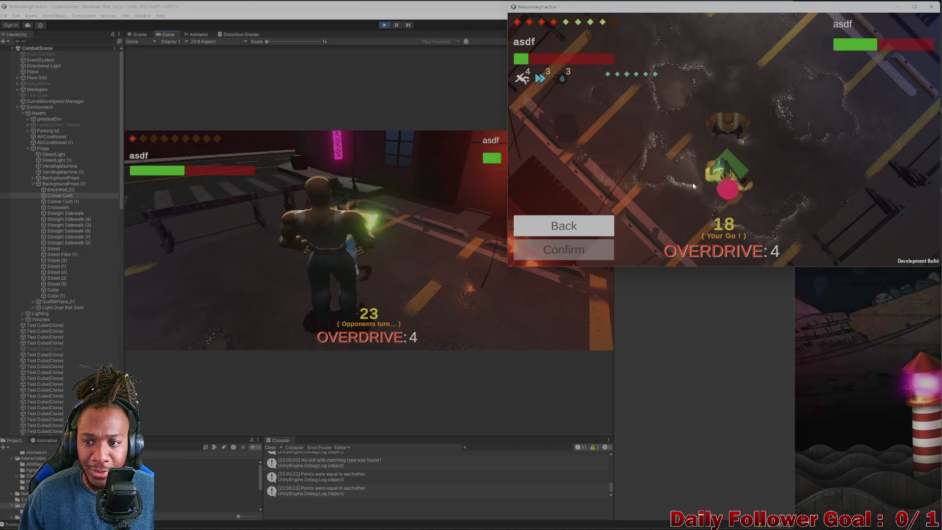
mouse_move(726, 190)
left_mouse_down()
mouse_move(749, 210)
mouse_move(766, 147)
mouse_move(791, 111)
left_mouse_up()
left_click(581, 247)
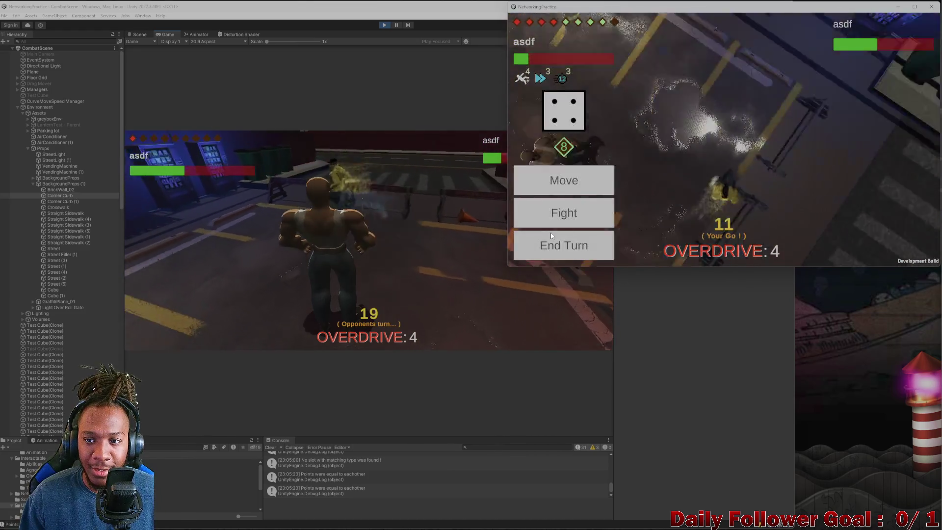
left_click(549, 226)
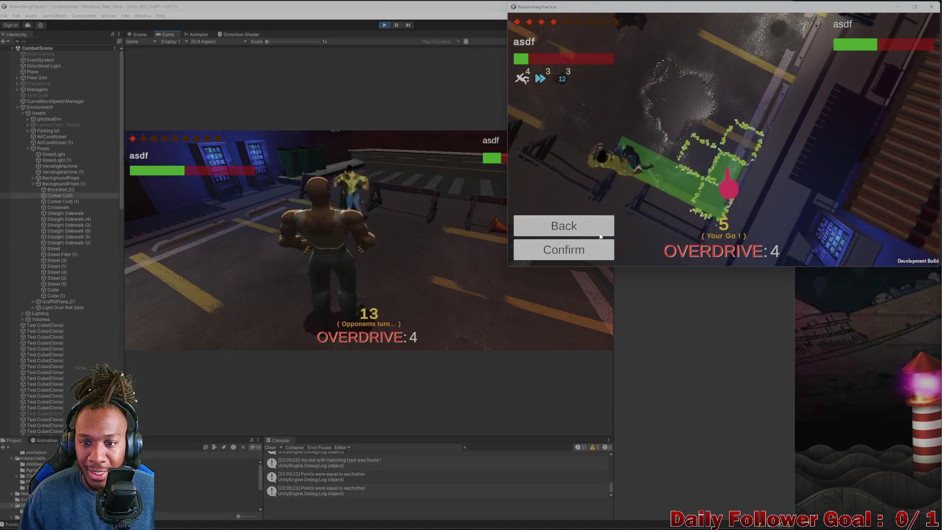
left_click(600, 241)
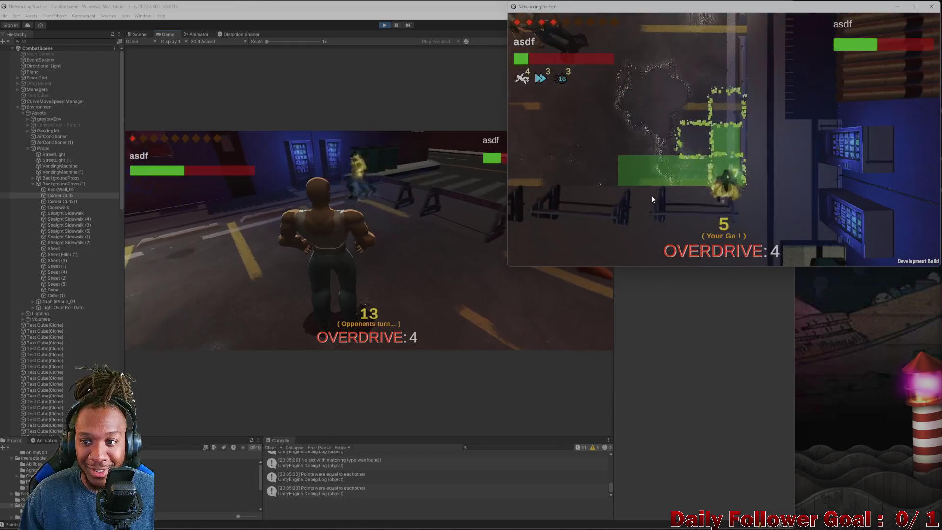
left_click(600, 174)
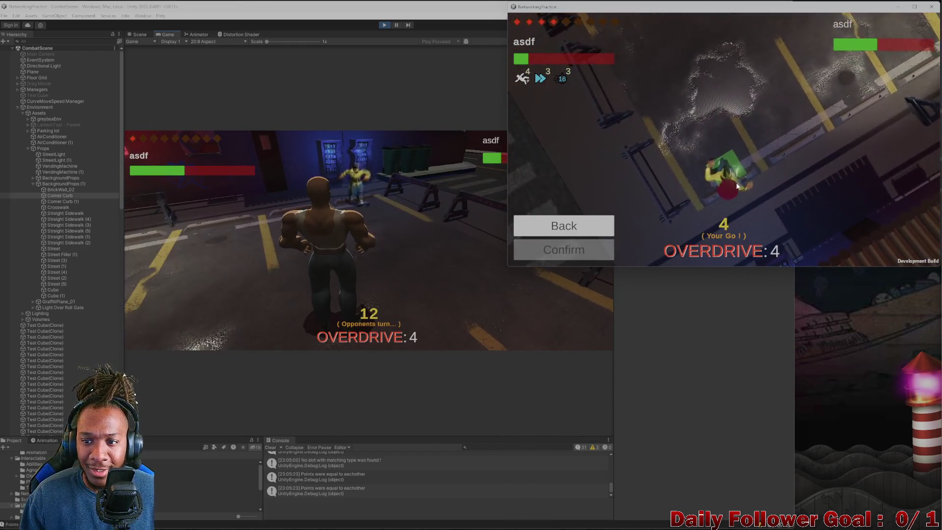
left_click(590, 242)
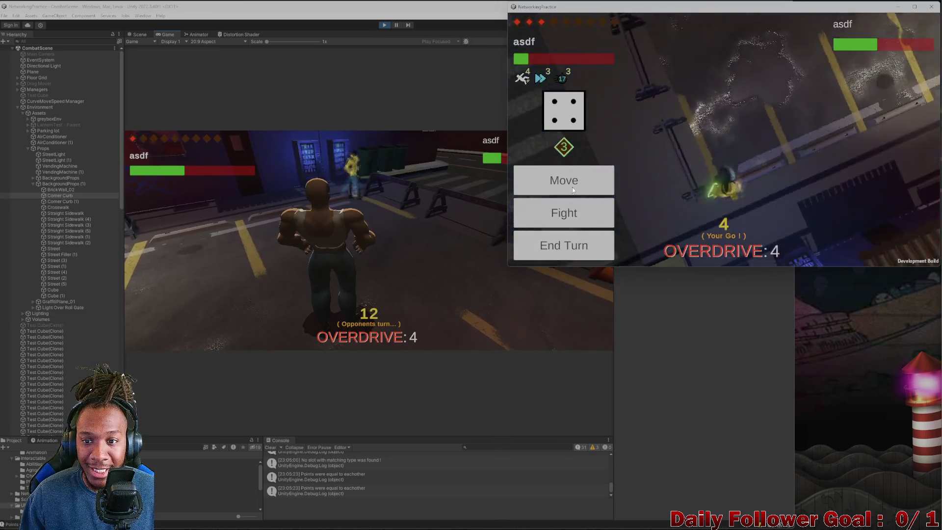
left_click(573, 184)
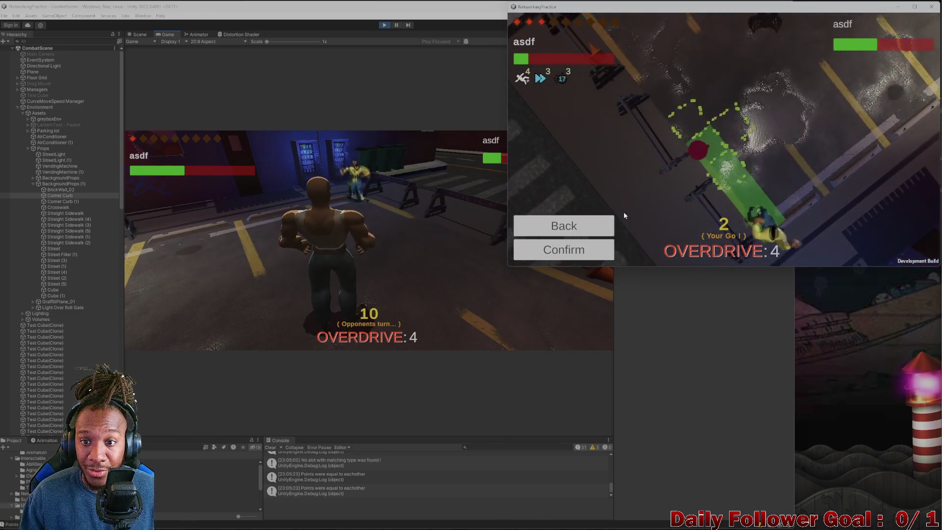
left_click(593, 251)
left_click(540, 247)
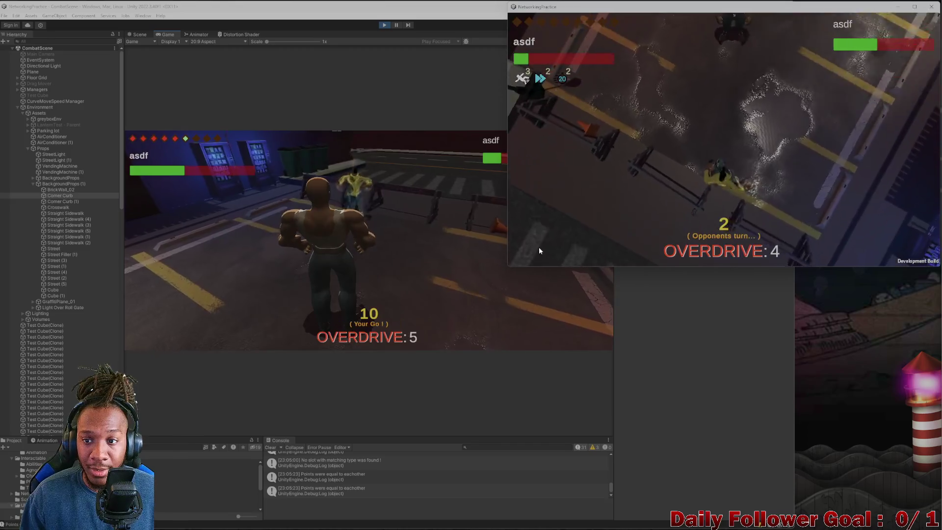
Step: On the editor client, move and finish the opponent with a Haymaker
left_click(260, 255)
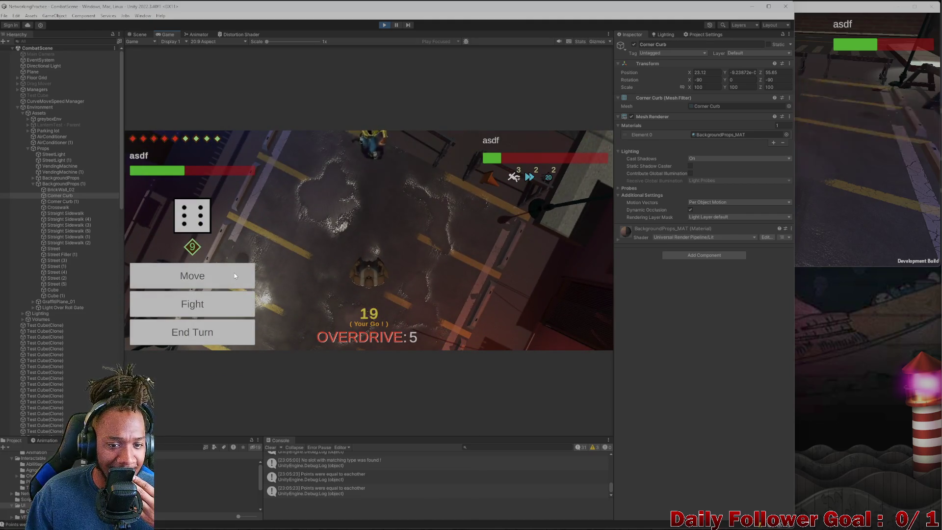
left_click(230, 276)
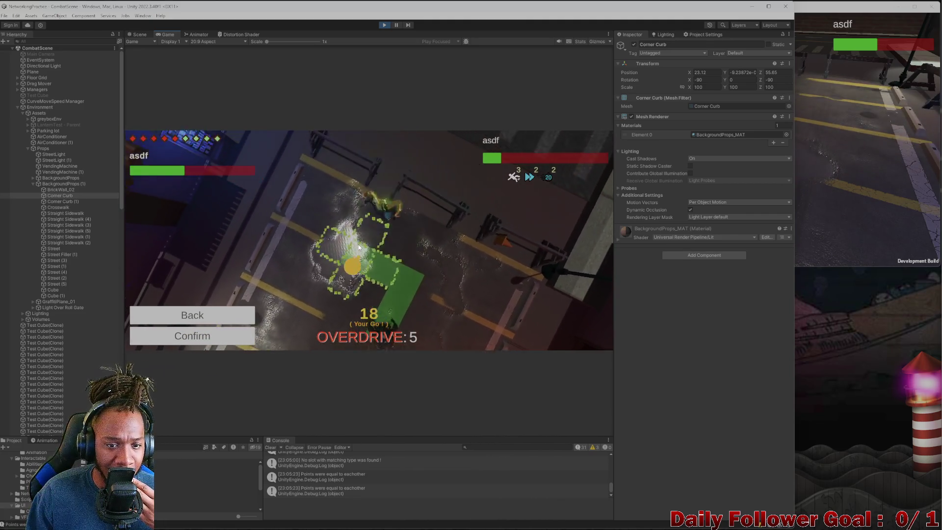
left_click(371, 280)
left_click(219, 335)
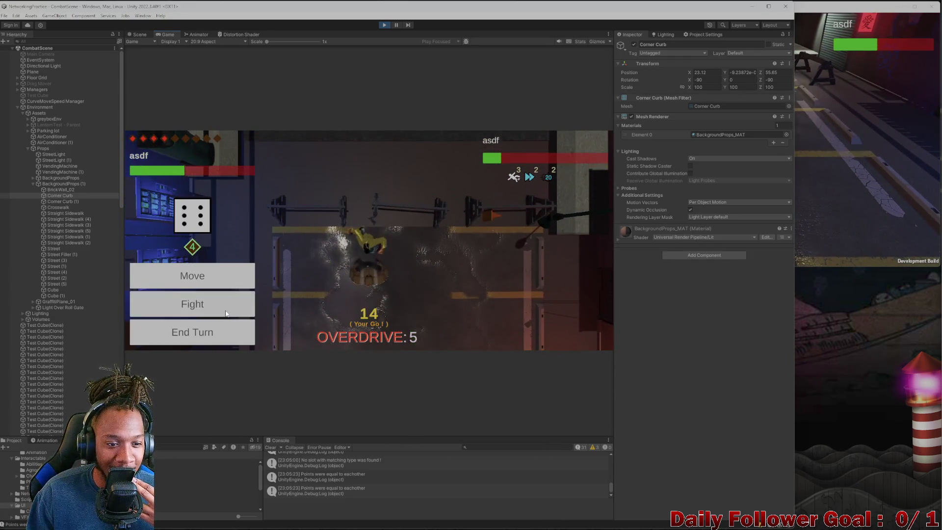
left_click(211, 303)
left_click(211, 237)
left_click(224, 336)
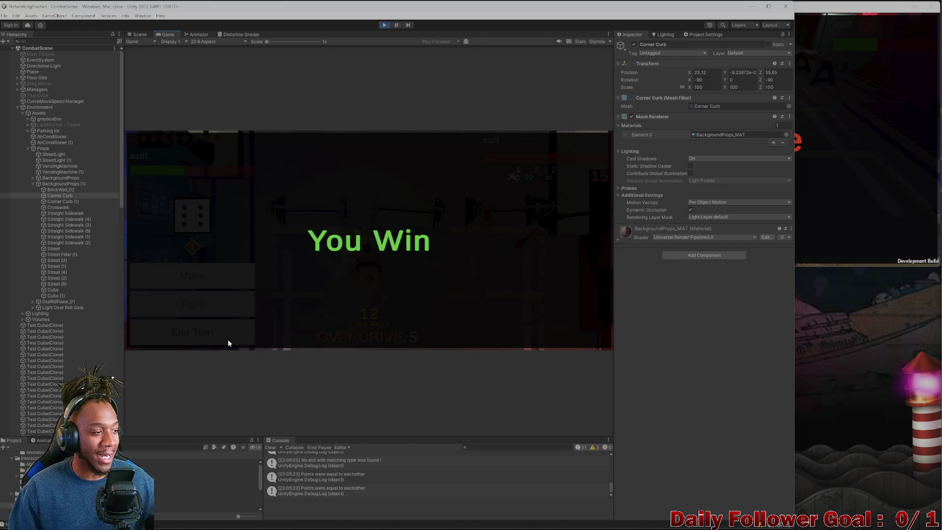
Step: Check the build's You Lose screen, exit play mode, and close the standalone build window
left_click(874, 185)
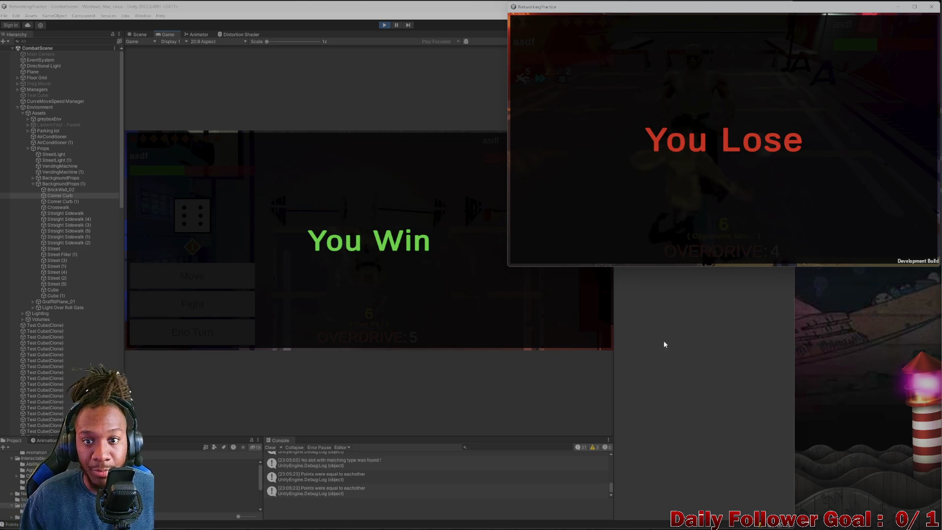
left_click(679, 302)
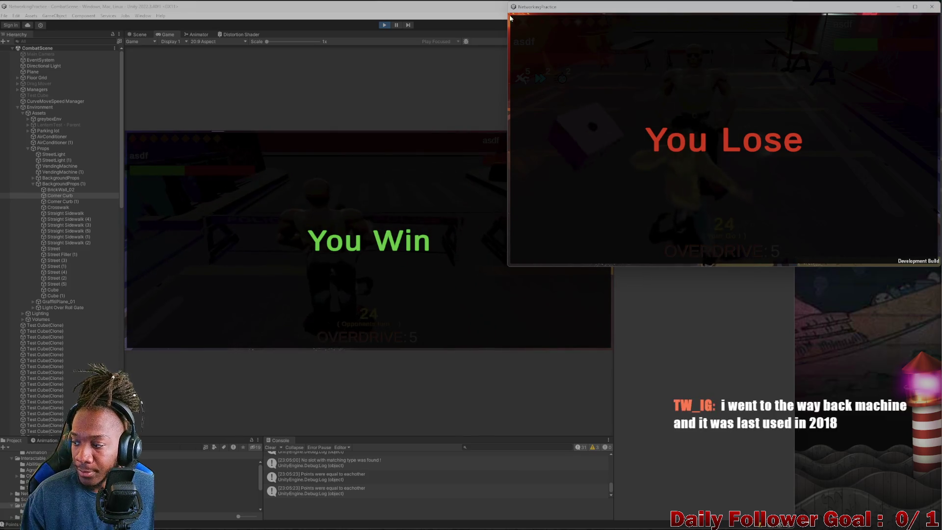
left_click(384, 25)
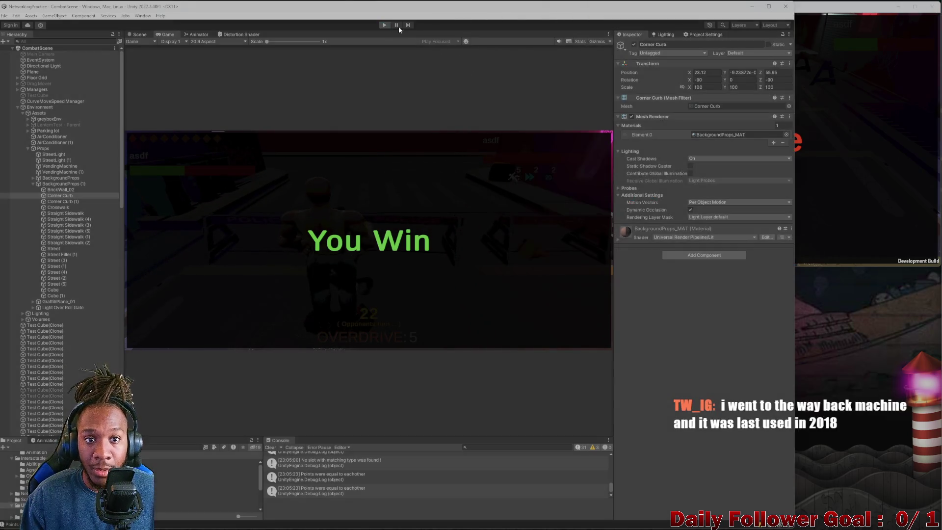
left_click(925, 8)
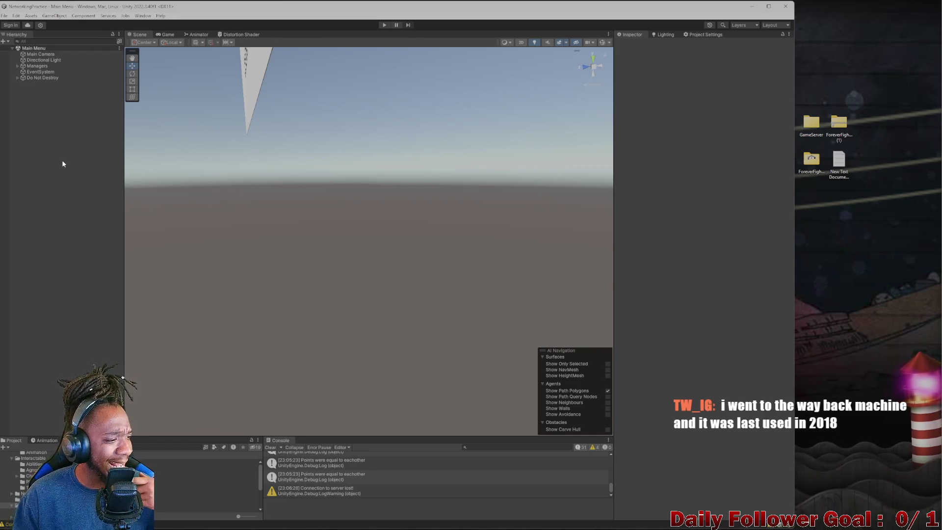
Step: Clear the Console and, after a successful Build and Run, enter play mode again
left_click(273, 448)
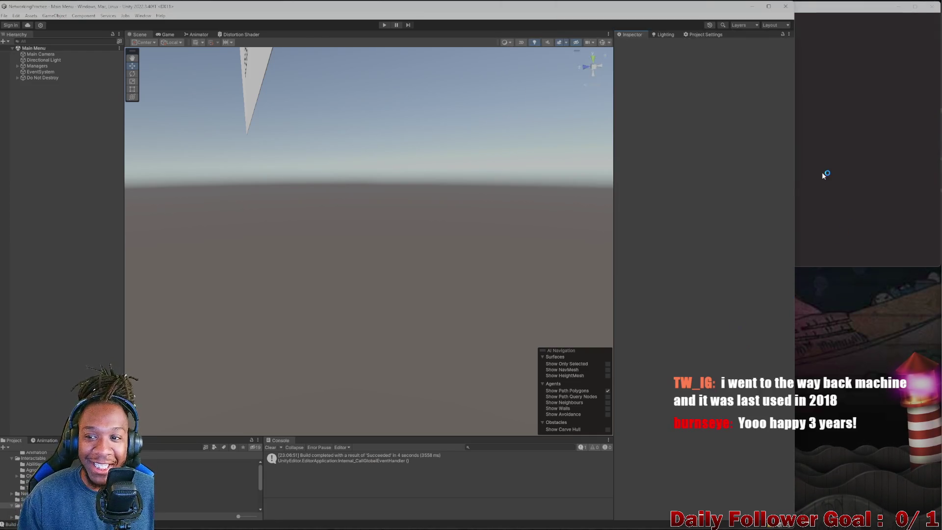
left_click(385, 25)
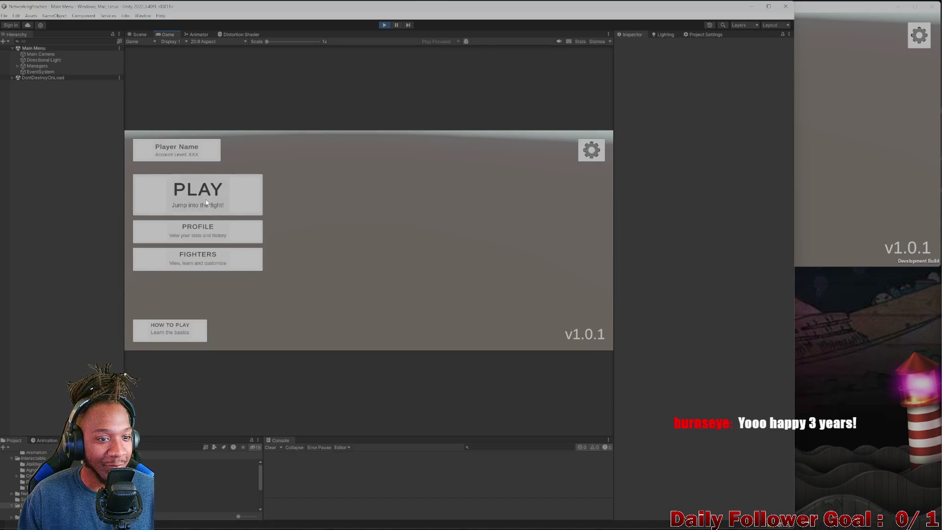
Step: Connect the editor client to the lobby with username 'asdf'
left_click(206, 201)
left_click(353, 222)
type("asdf")
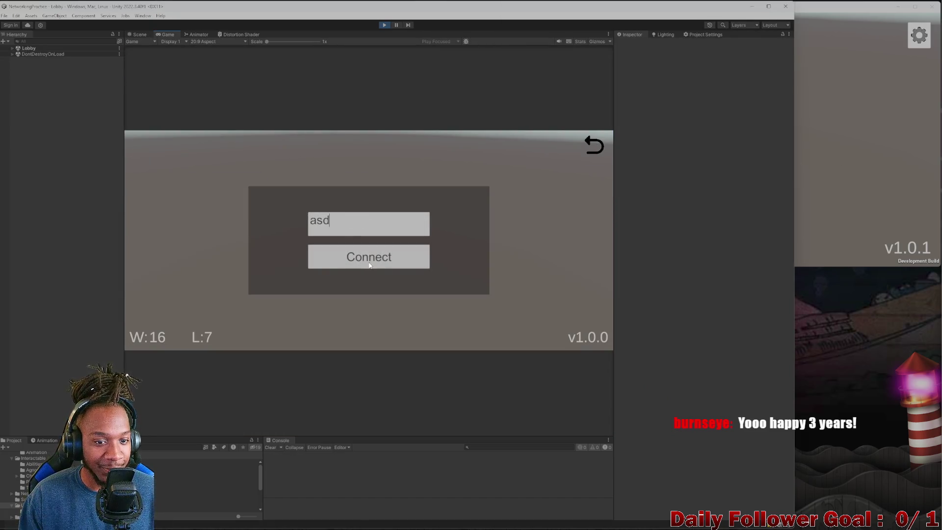
left_click(370, 265)
type("ur")
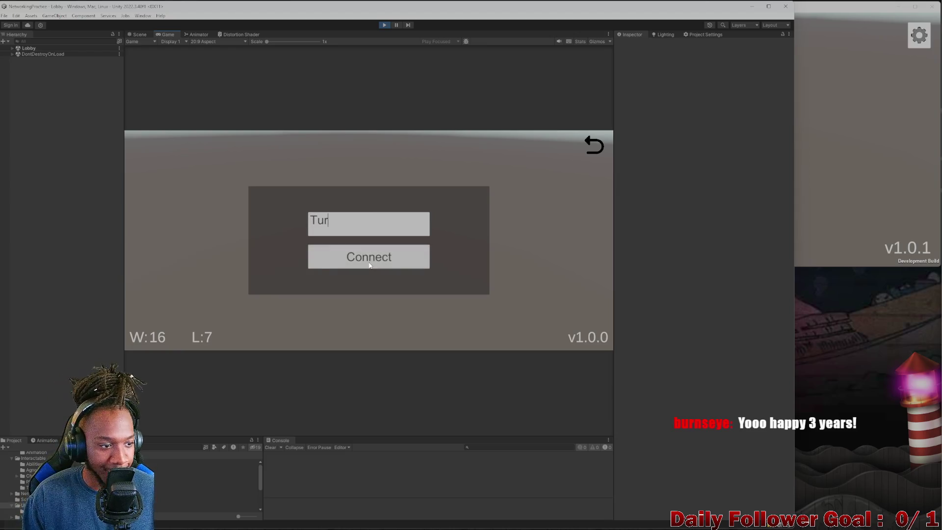
left_click(370, 265)
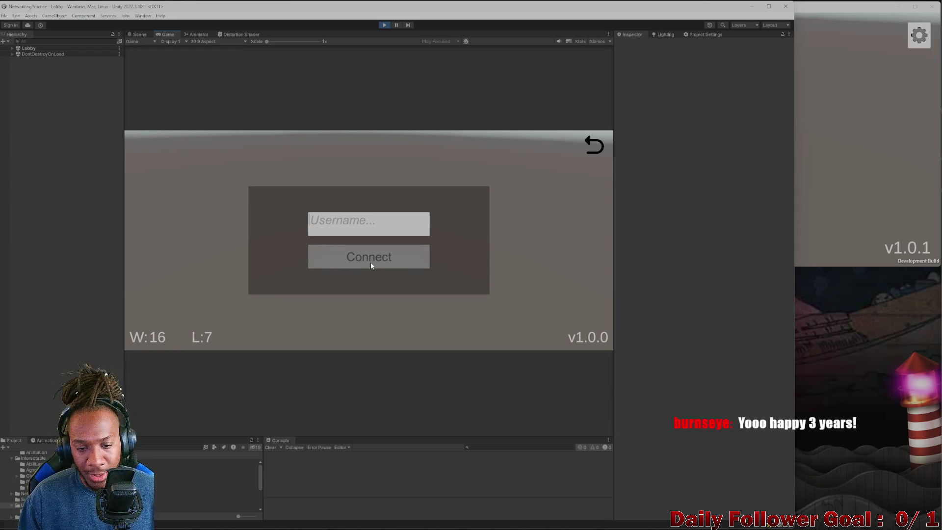
type("asdf")
left_click(382, 256)
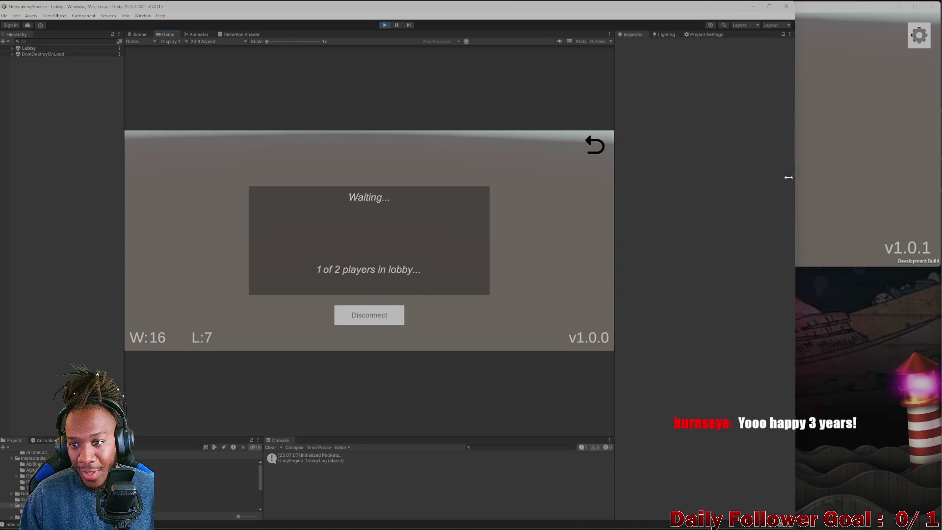
Step: Connect the build client, then disconnect the editor client and rejoin as 'asdf'
left_click(821, 167)
left_click(592, 109)
left_click(707, 157)
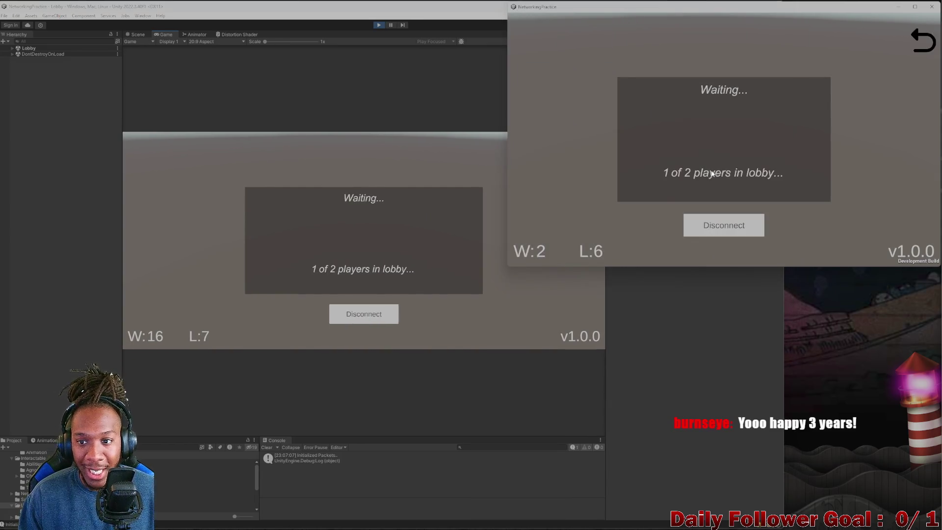
left_click(371, 315)
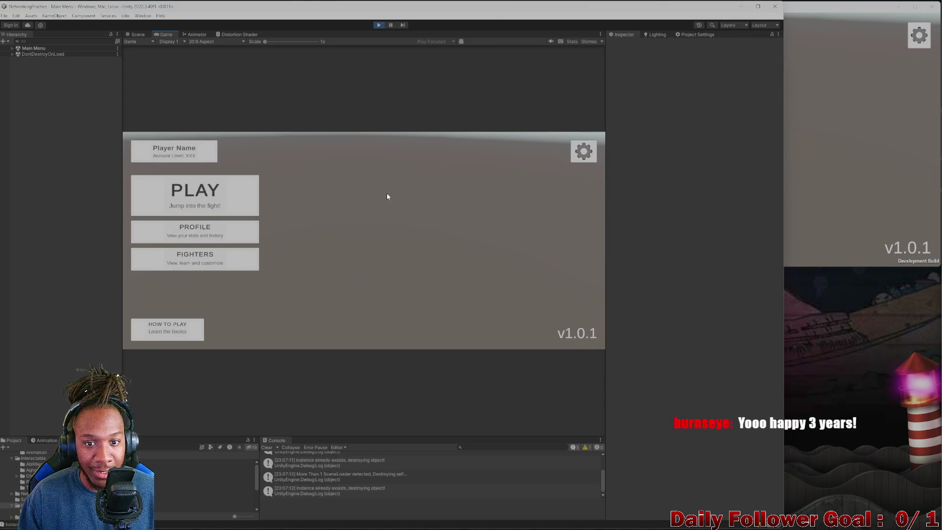
left_click(195, 195)
type("asdf")
left_click(364, 256)
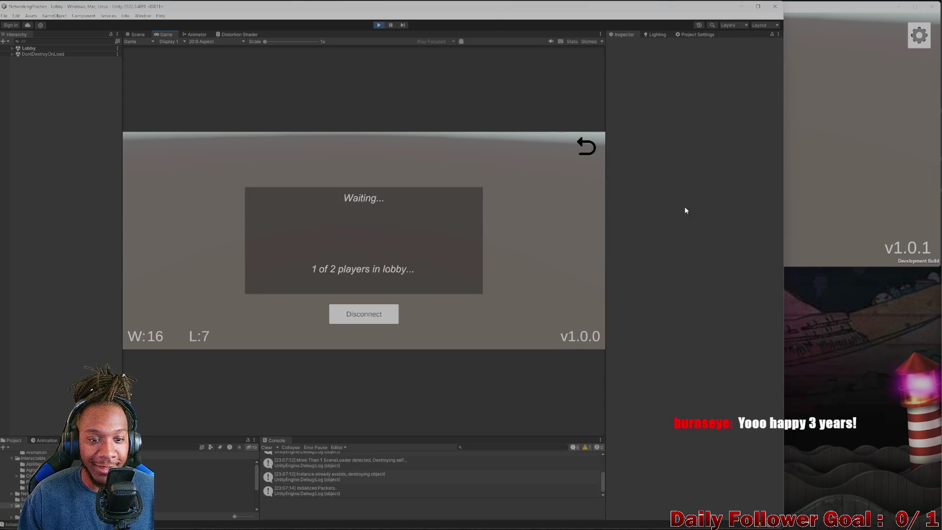
Step: Join the lobby from the build as 'asdf' and disconnect it during the countdown
left_click(593, 115)
left_click(593, 114)
left_click(693, 123)
type("asdf")
left_click(707, 158)
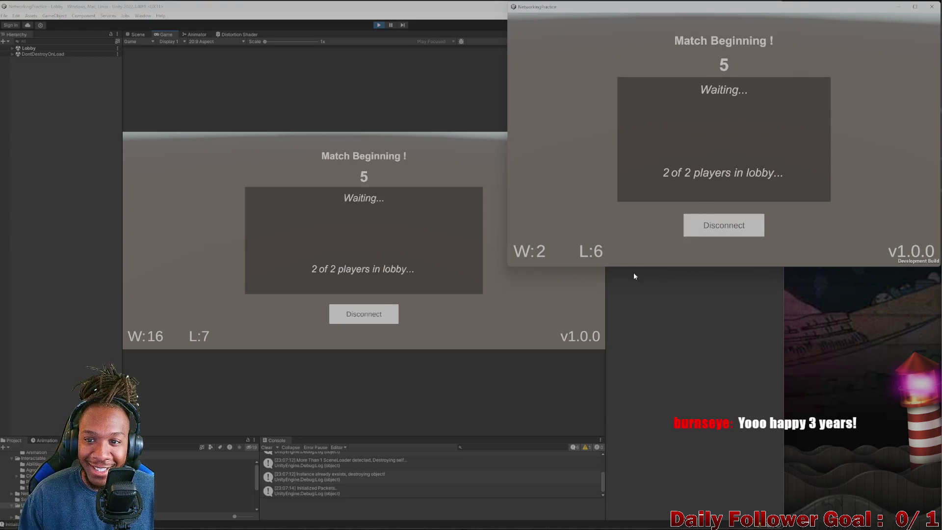
left_click(730, 237)
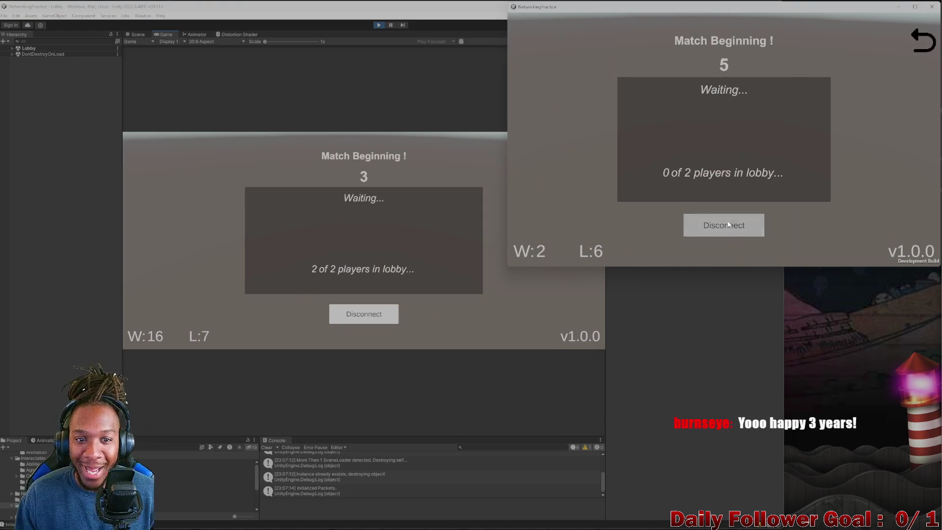
Step: Reconnect the editor client, rejoin from the build as 'asdf', and disconnect during the countdown again
left_click(311, 196)
left_click(195, 195)
left_click(364, 256)
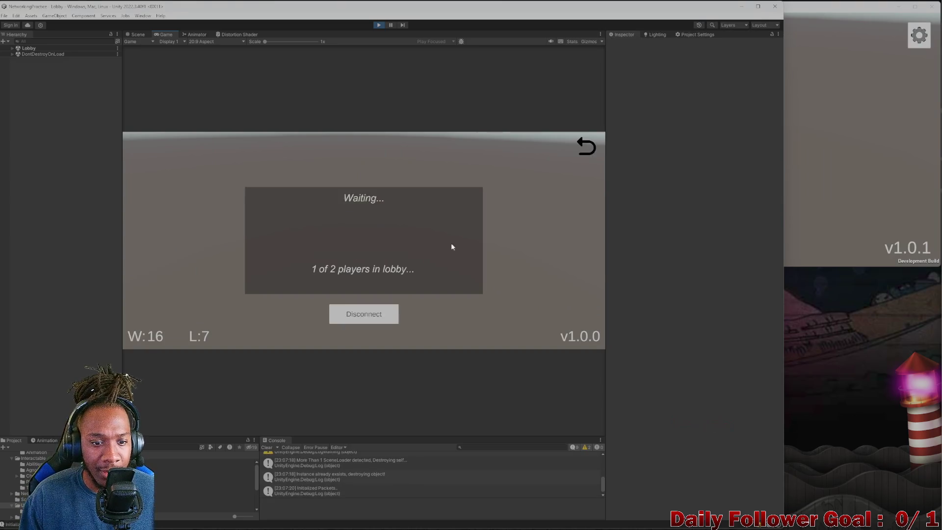
key("alt+Tab")
left_click(620, 94)
type("asdf")
left_click(699, 164)
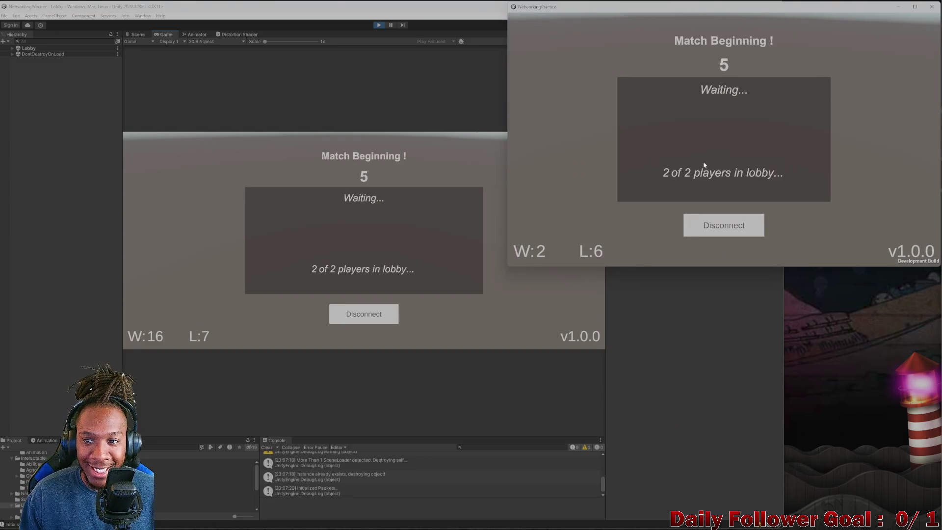
left_click(738, 232)
Step: Restart play mode, join the lobby from the build as 'asdf', then return it to the main menu
left_click(356, 118)
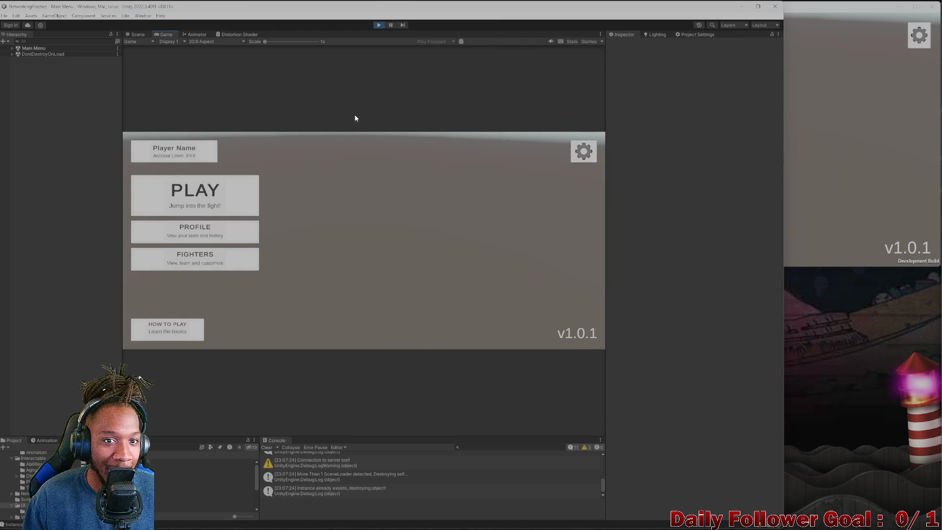
left_click(378, 26)
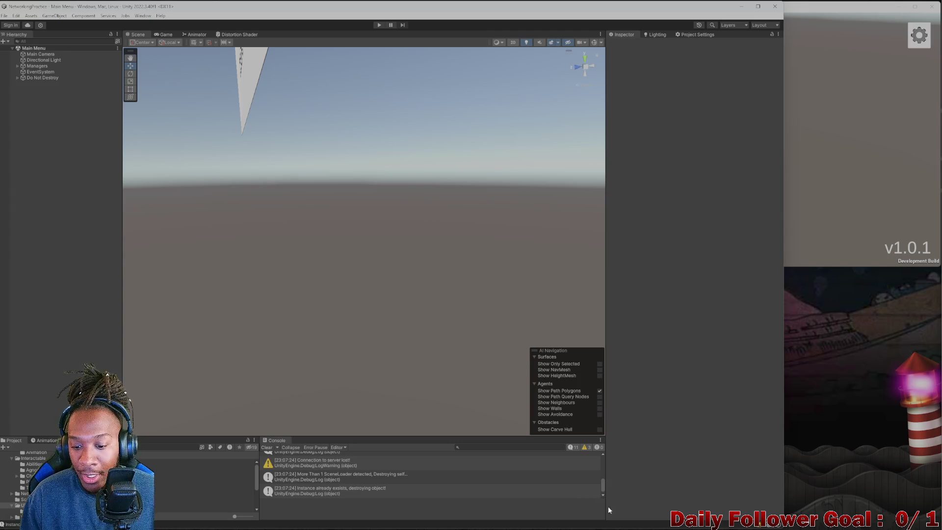
left_click(379, 26)
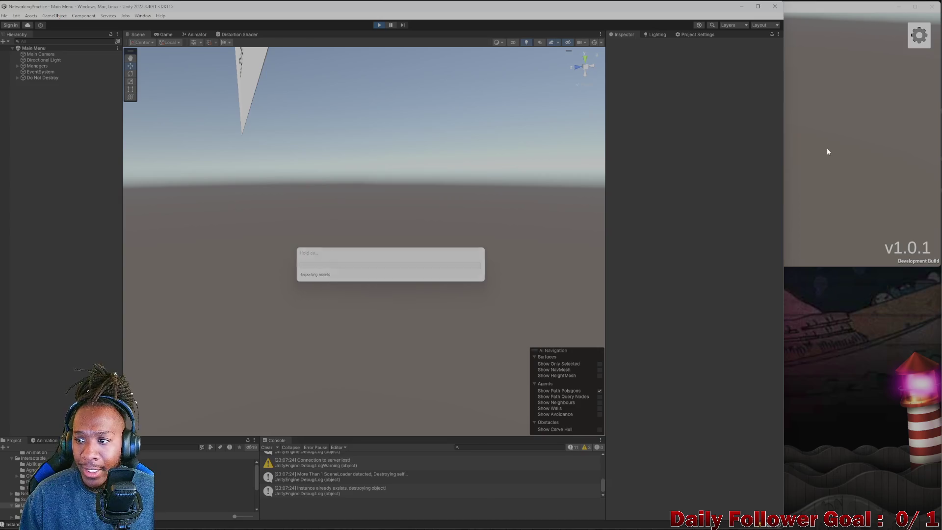
left_click(917, 124)
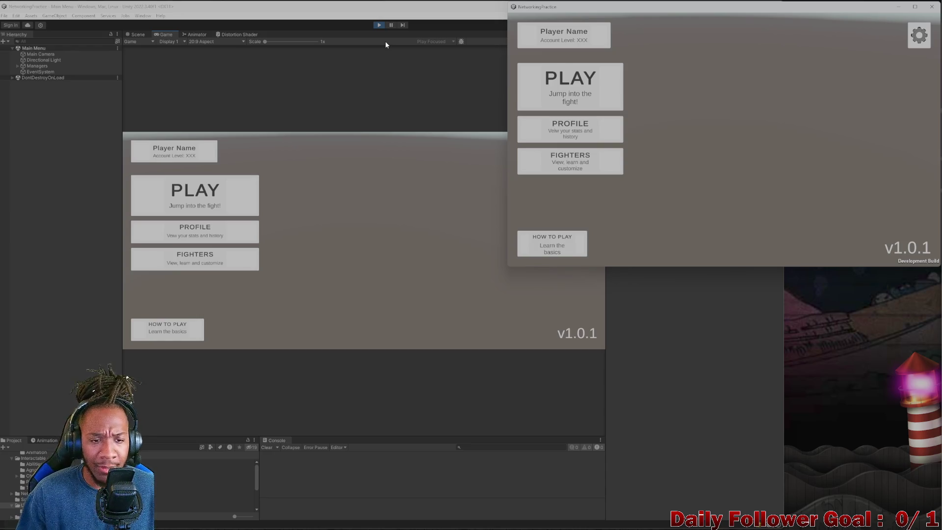
left_click(588, 109)
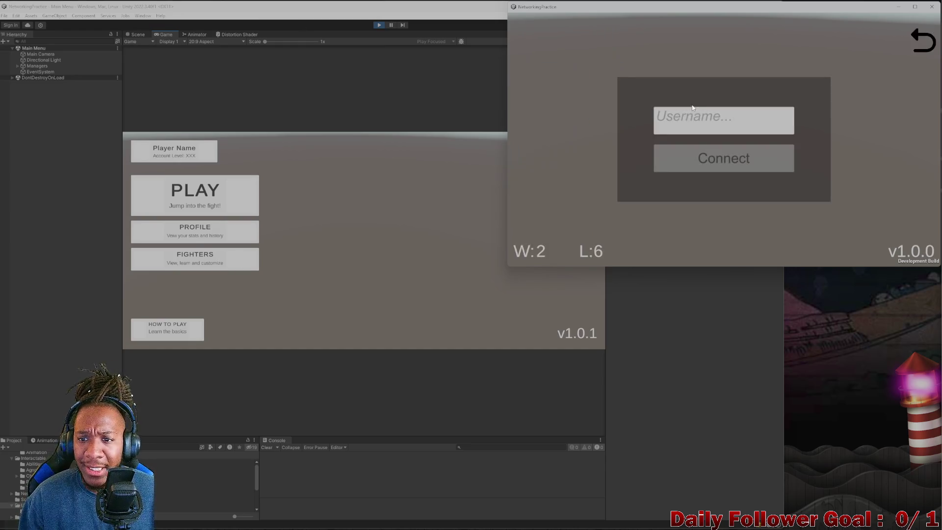
type("asdf")
left_click(724, 158)
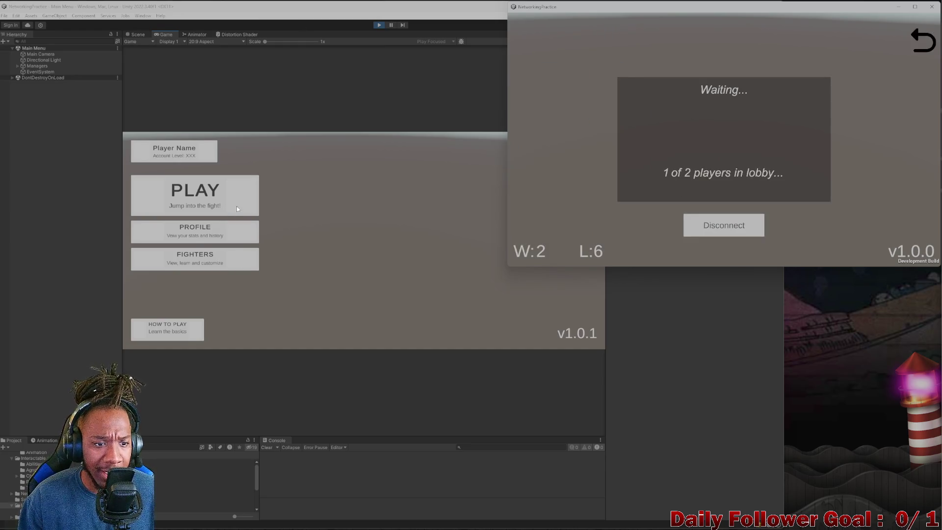
left_click(924, 40)
Step: Connect the editor client as 'asdf', then stop play mode and close the build window
left_click(255, 191)
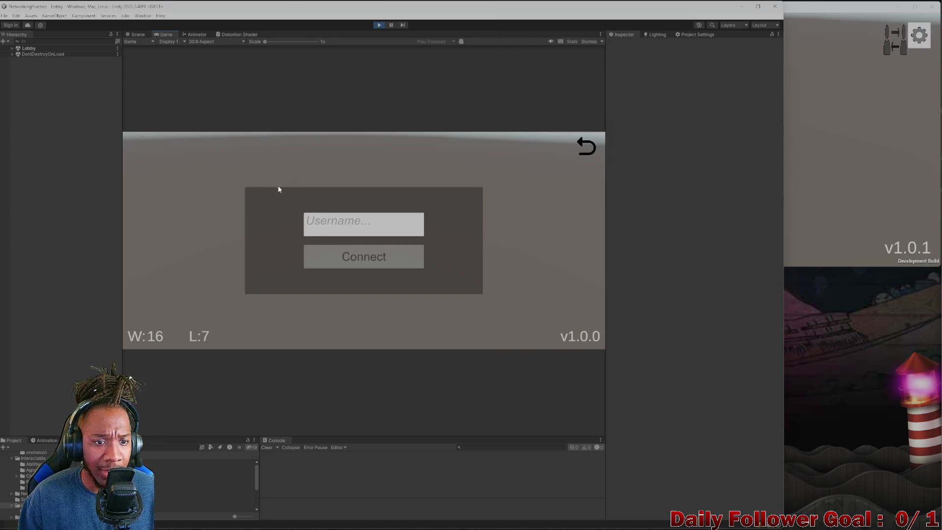
type("asdf")
left_click(367, 265)
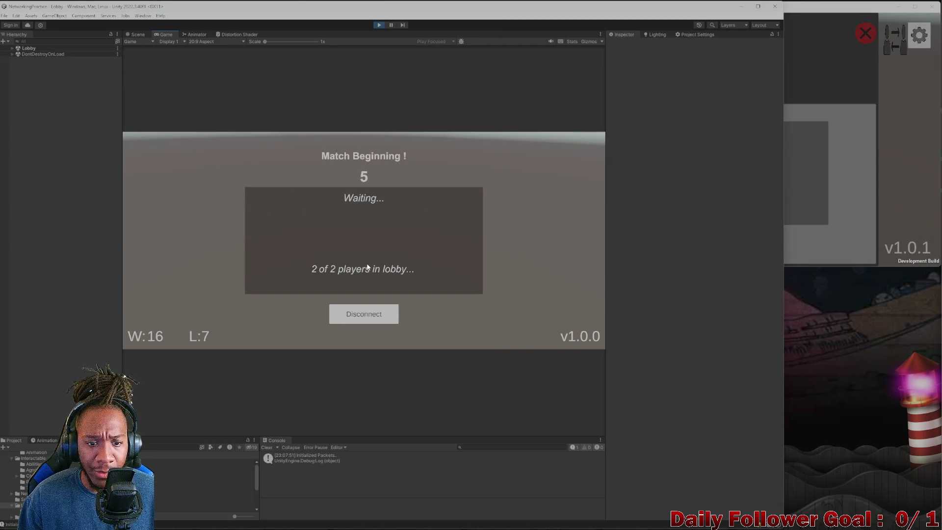
left_click(844, 212)
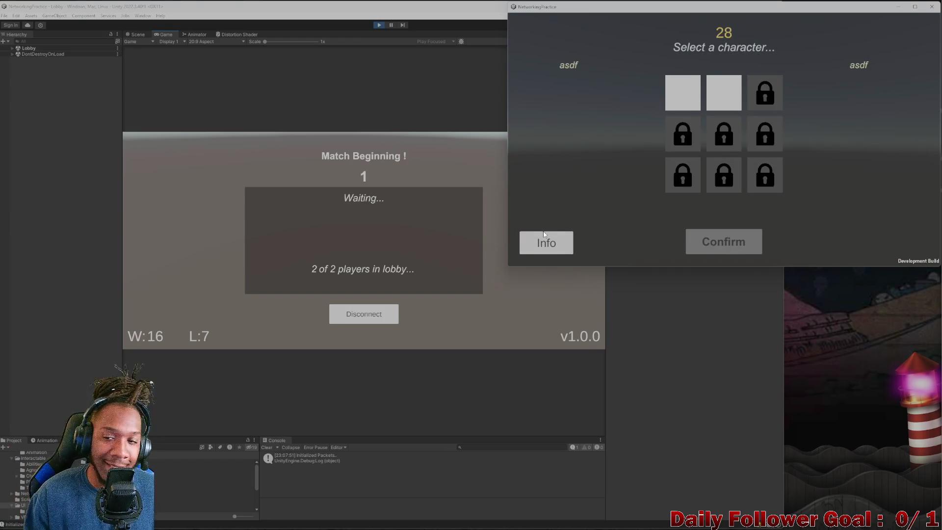
left_click(349, 323)
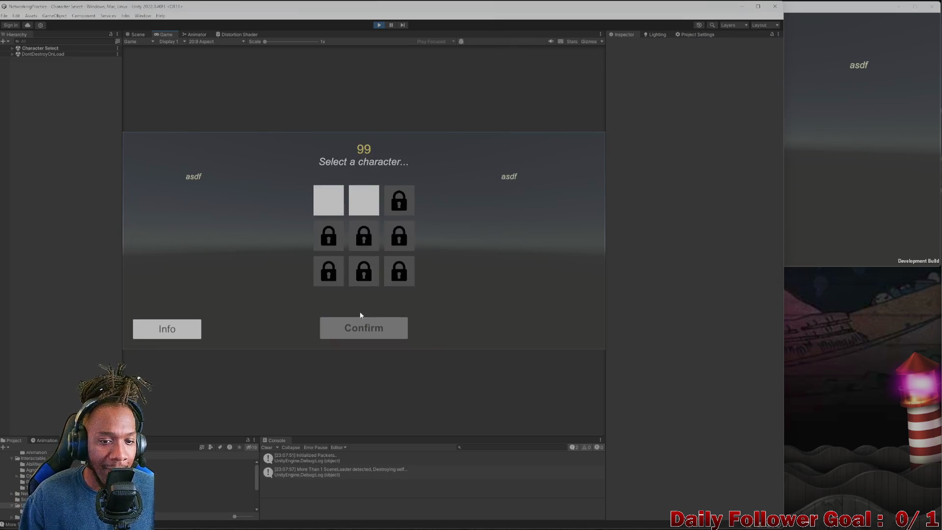
left_click(379, 25)
left_click(809, 113)
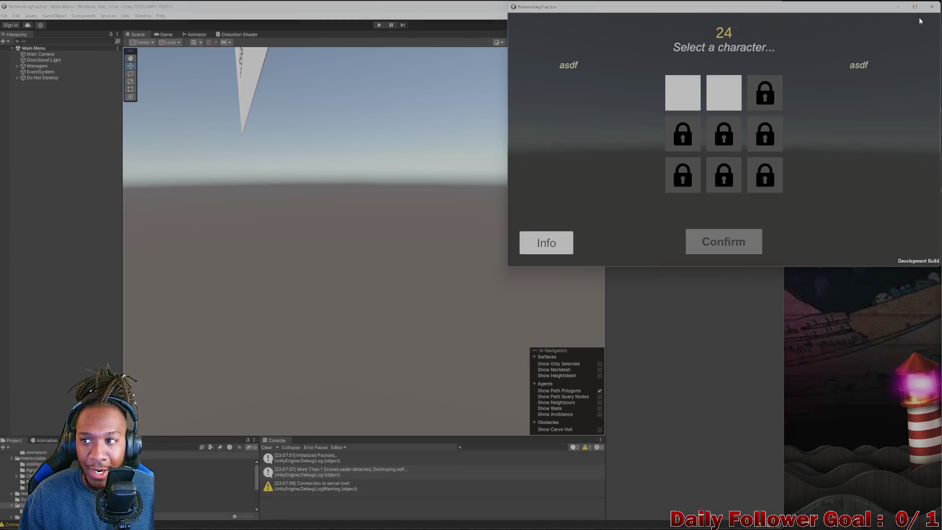
left_click(932, 7)
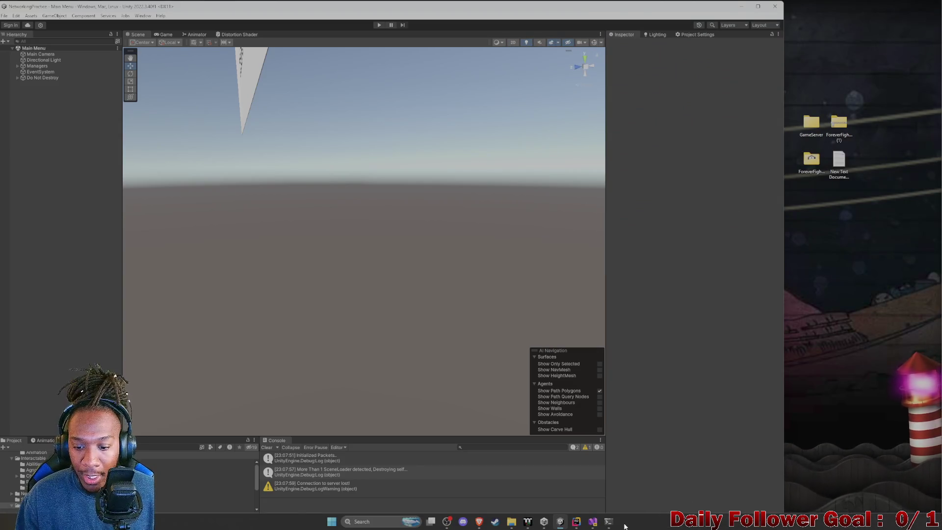
Step: In Rider's ToDo.cs, note that the not-lobby countdown counts down even when it shouldn't
left_click(593, 524)
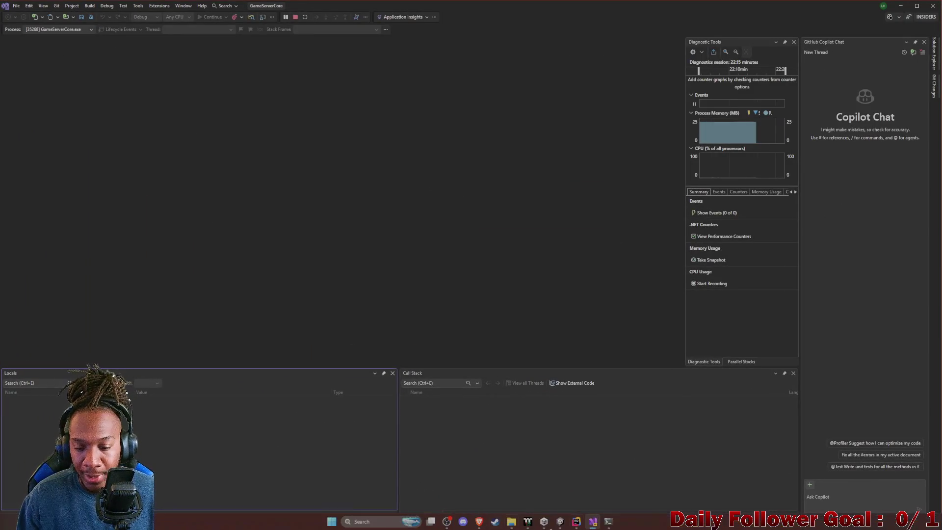
left_click(575, 523)
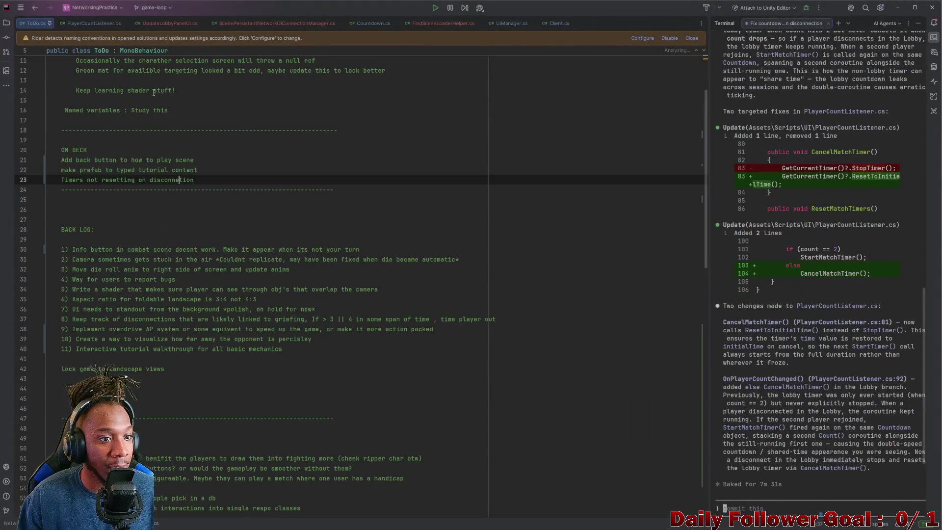
left_click(216, 179)
key("Return")
scroll(216, 182, "up", 1)
type("the countd")
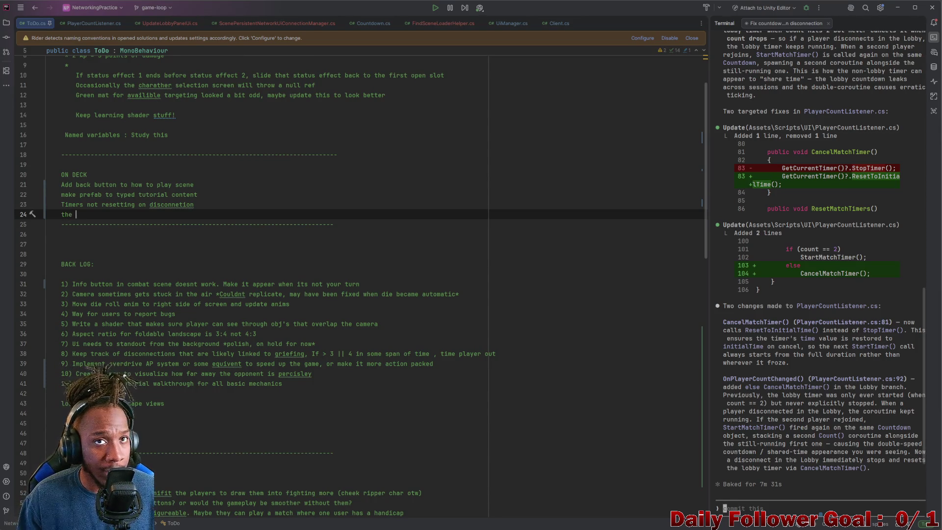
type("own in")
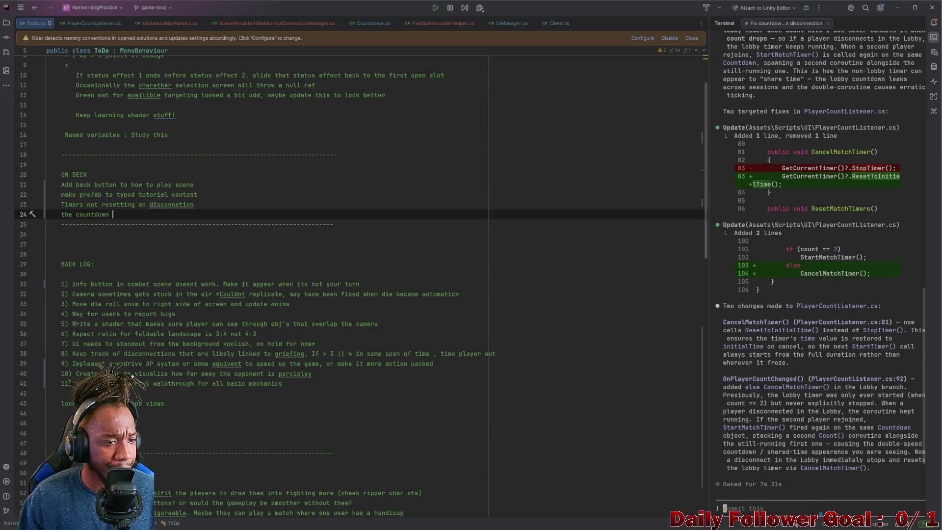
key("BackSpace")
key("BackSpace")
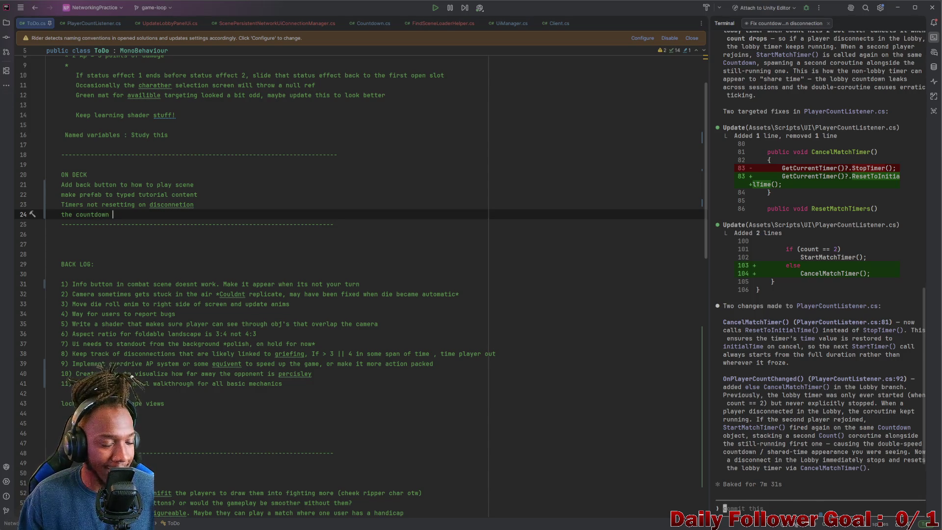
left_click(76, 214)
type("n")
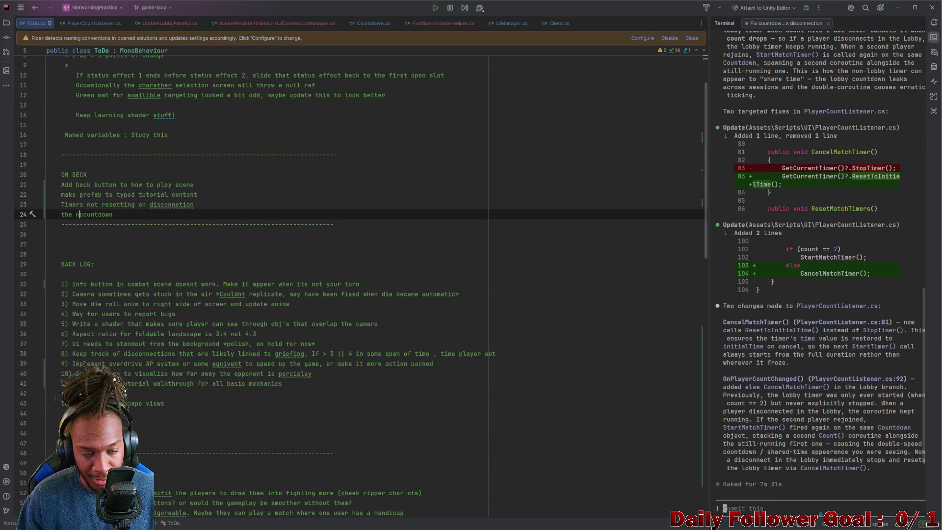
type("ot lobby")
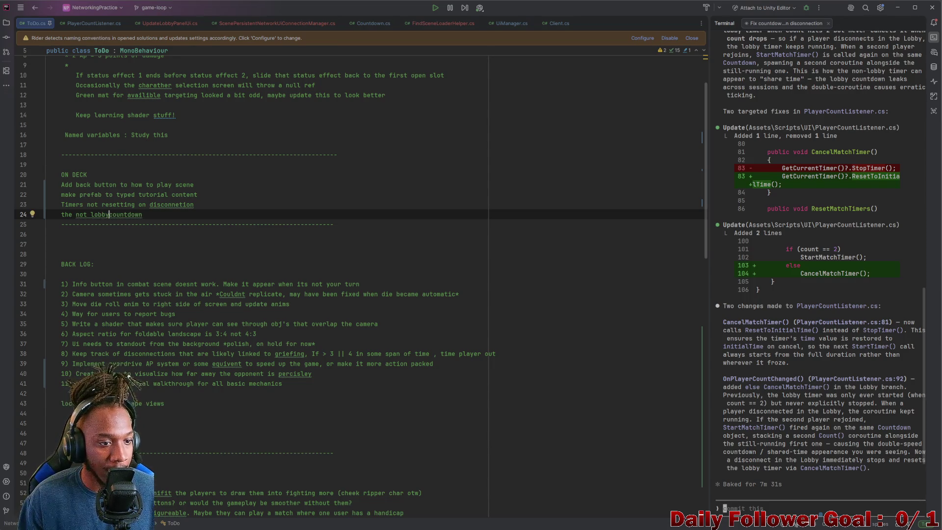
left_click(178, 215)
type("se")
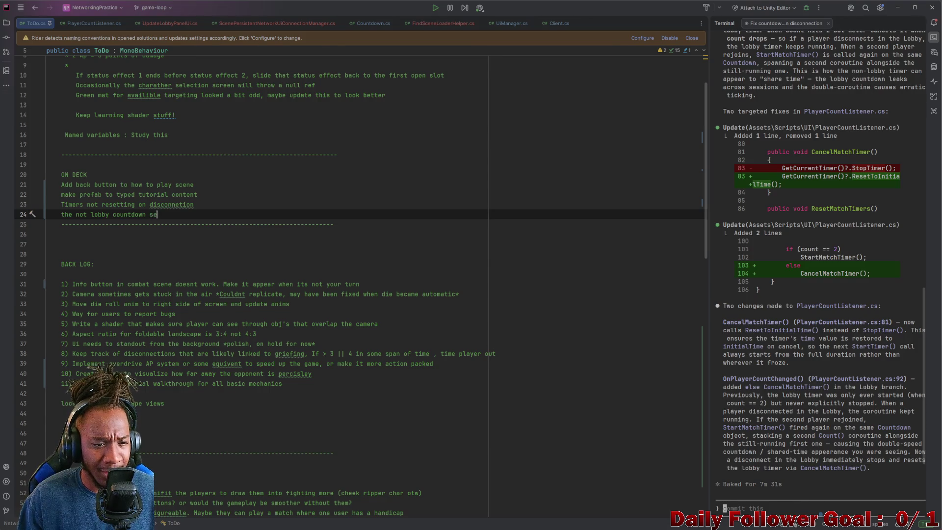
type("ems to s")
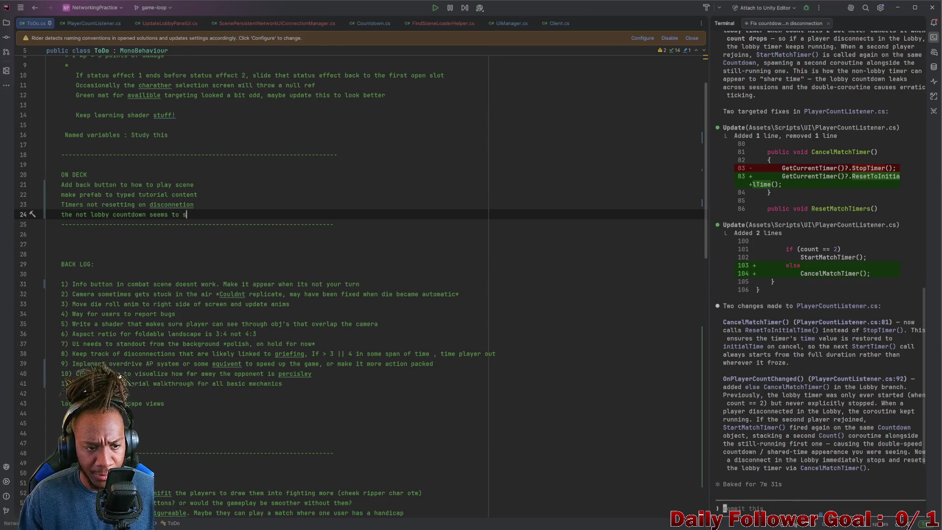
key("BackSpace")
type("be counting down")
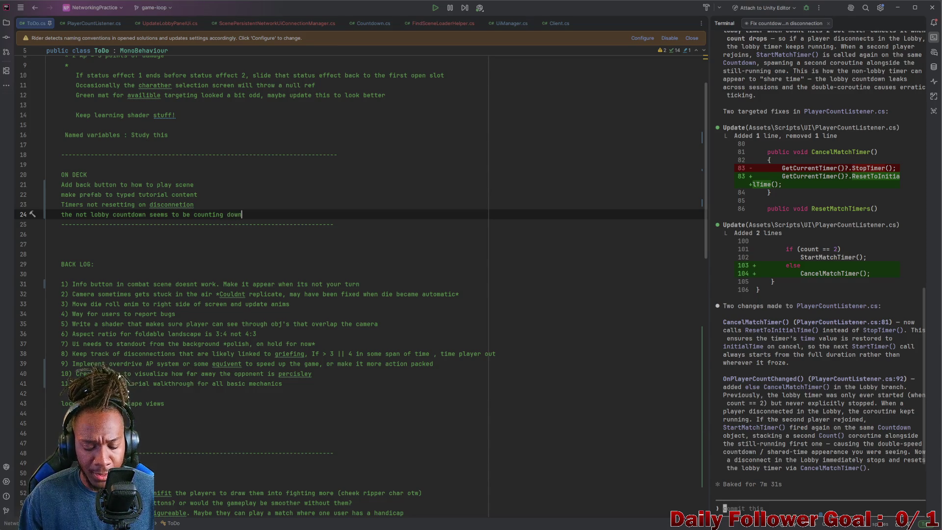
type(" even when 1")
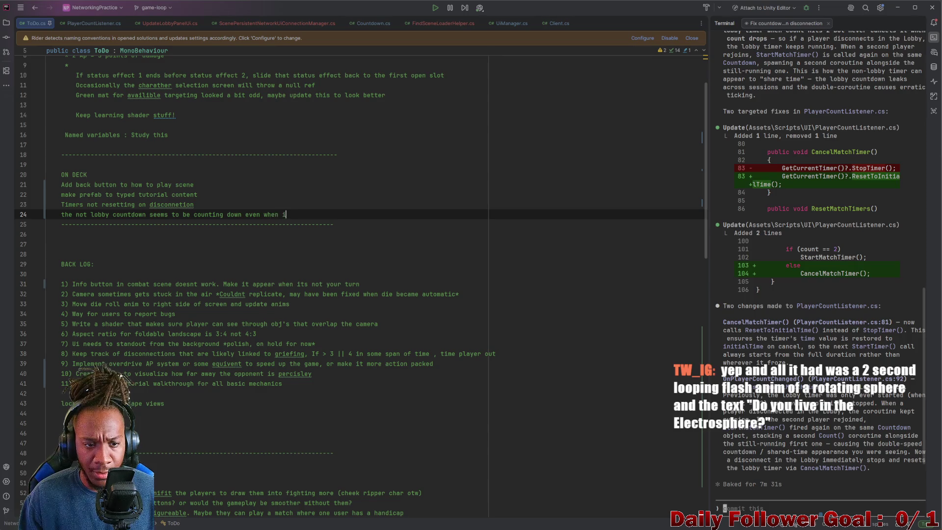
type("t shou")
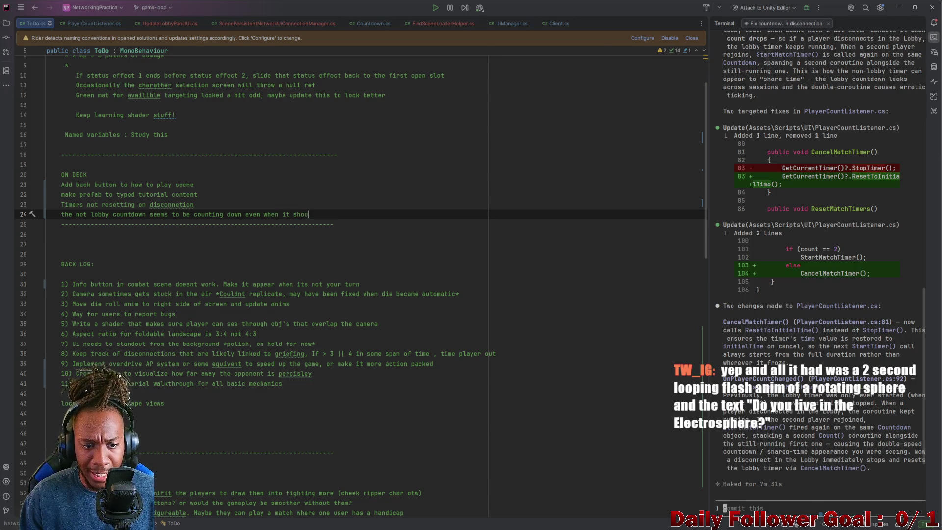
type("ldnt")
Step: Add the next note line: 'disconnection is broken, unless youre in the lobby'
key("Return")
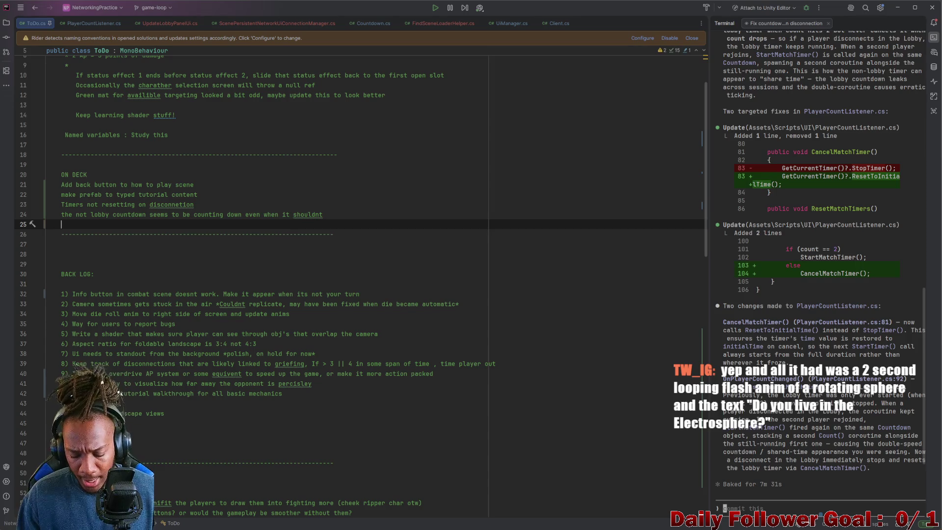
type("dis")
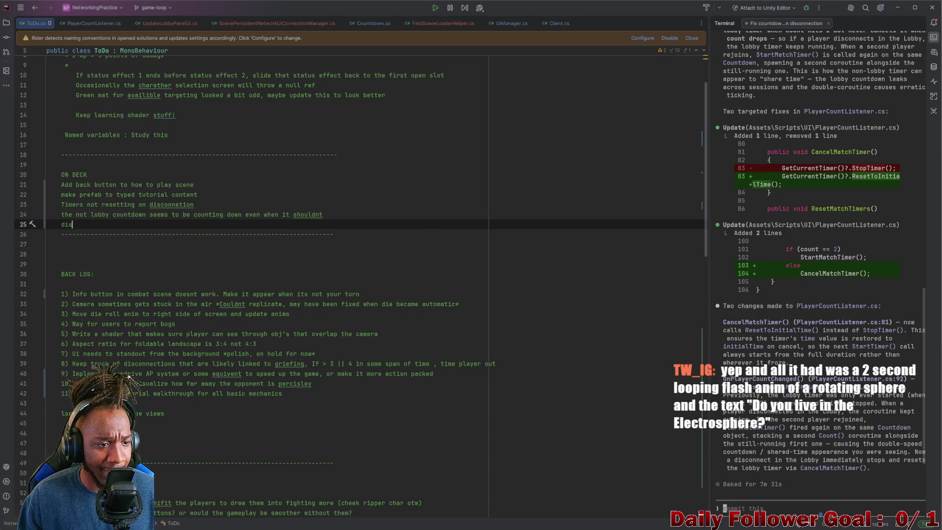
type("con")
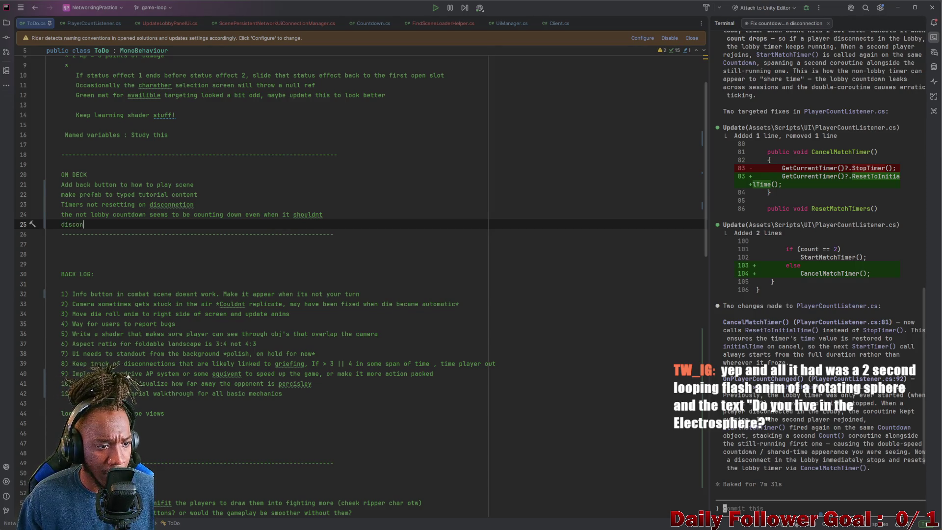
type("nection is broek")
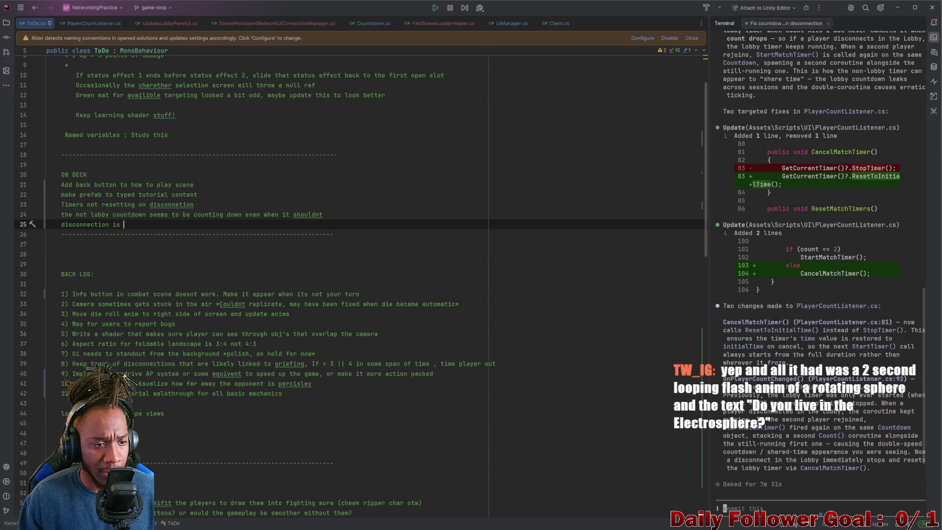
key("BackSpace")
key("BackSpace")
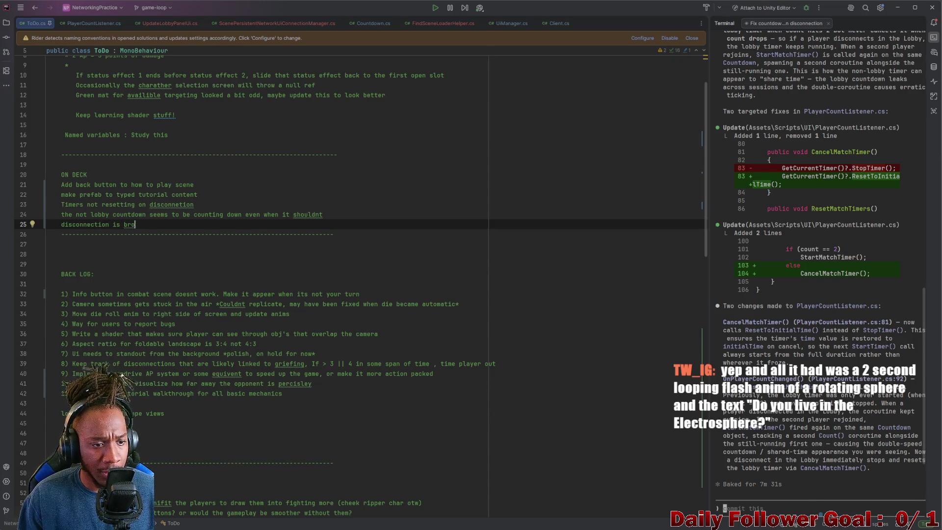
type("ken, unless youre")
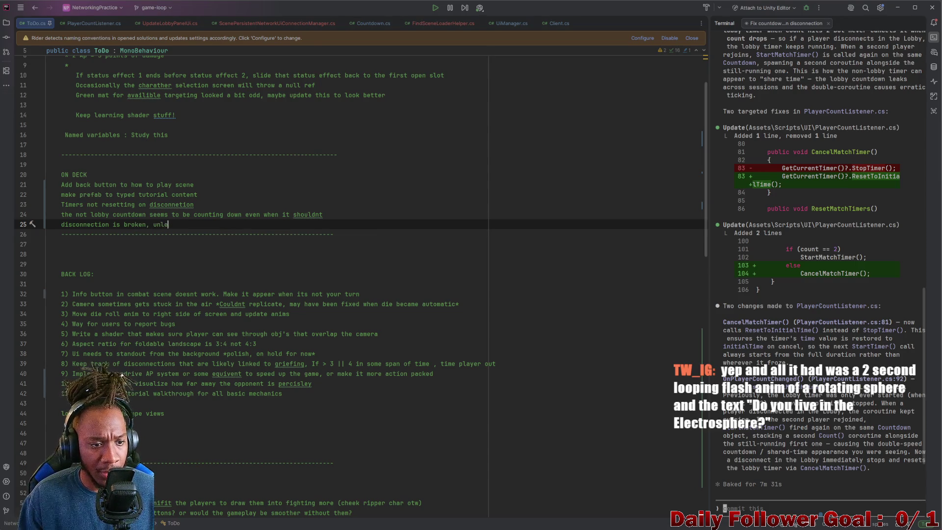
type(" in the lobby")
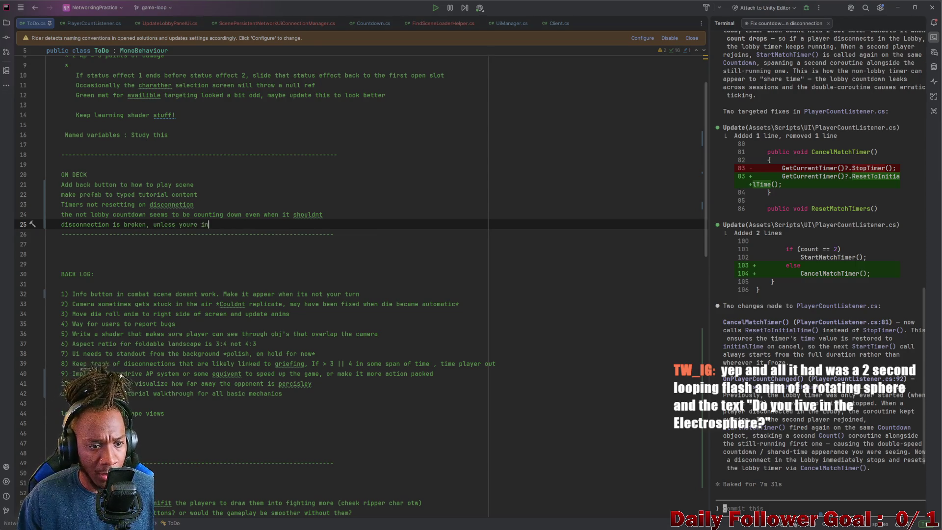
key("Return")
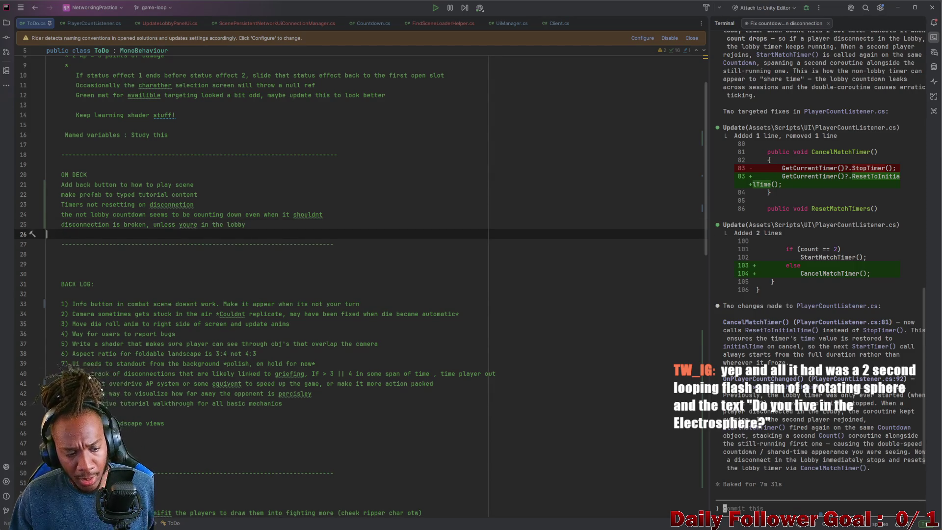
key("BackSpace")
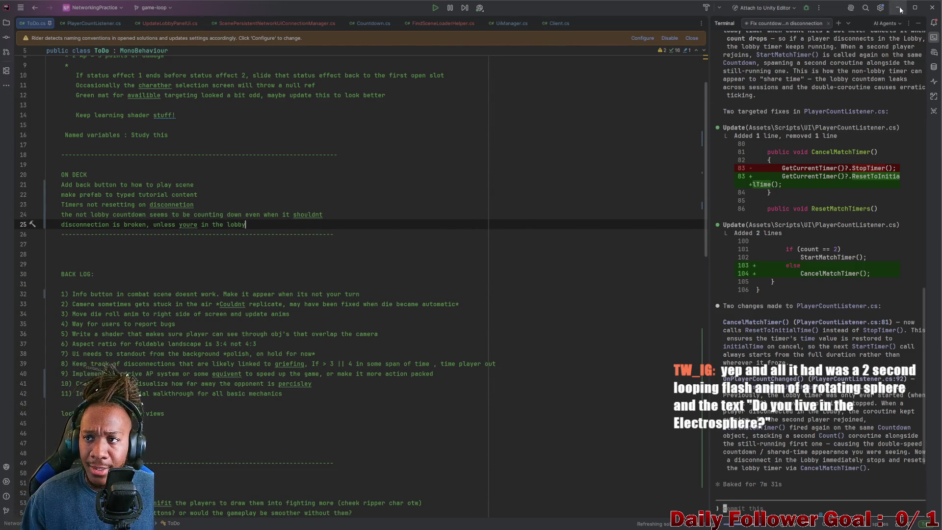
key("alt+Tab")
Step: Back in Unity, clear the console warnings and toggle between Game and Scene views, ending on Scene
left_click(892, 10)
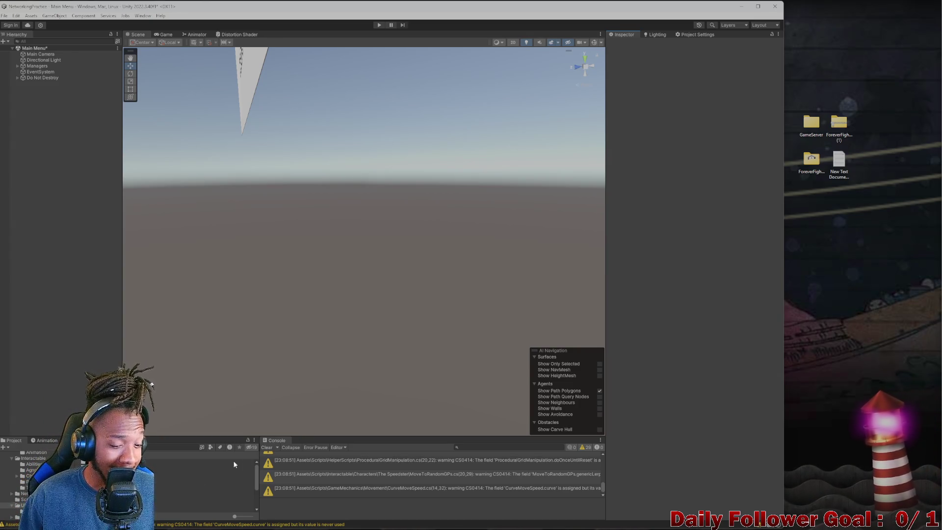
left_click(266, 448)
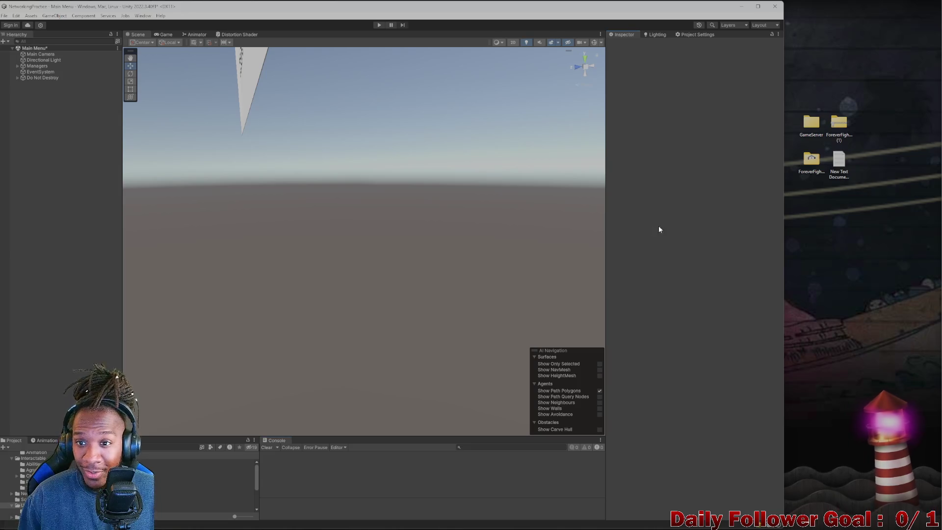
left_click(165, 35)
key("ctrl+1")
left_click(166, 35)
left_click(140, 35)
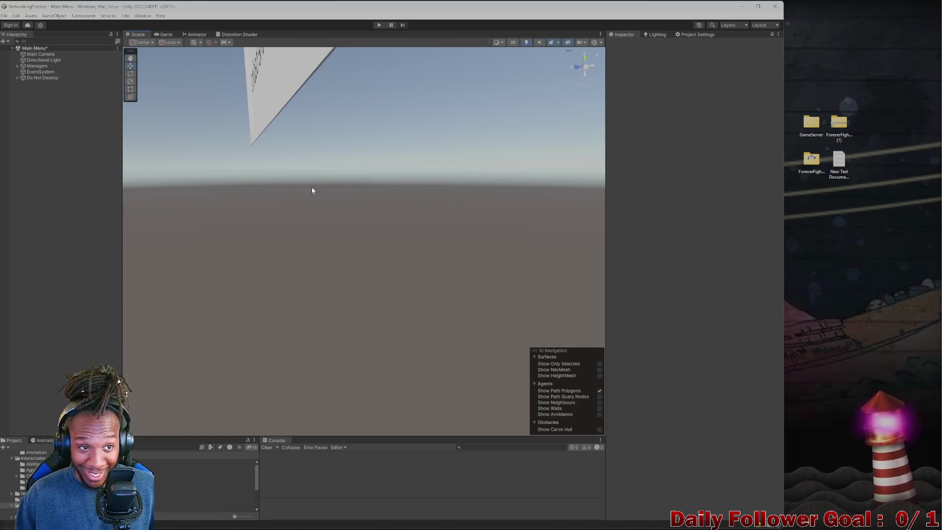
left_click(157, 35)
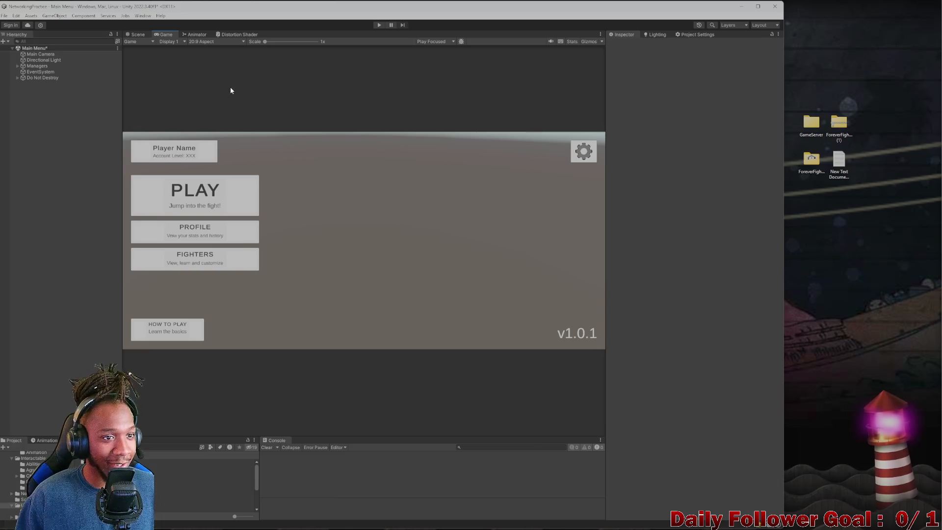
left_click(132, 34)
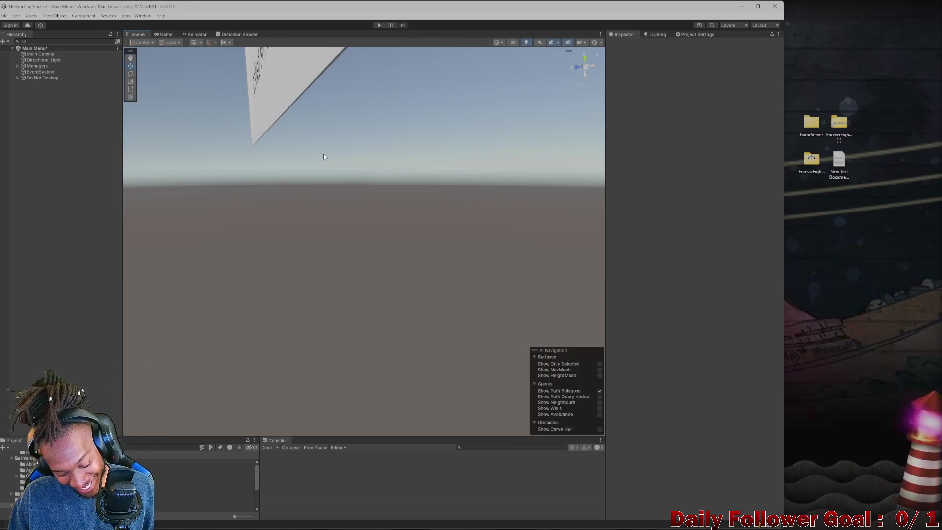
left_click(164, 34)
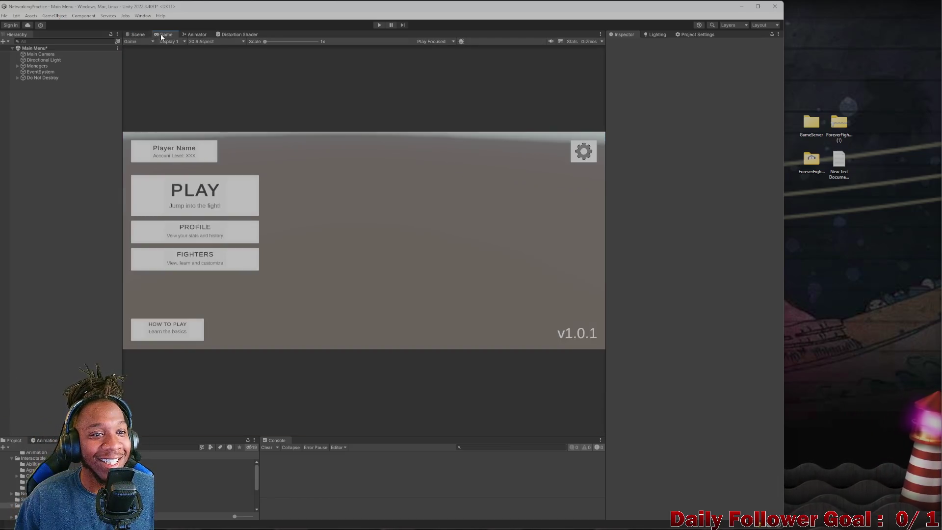
left_click(133, 35)
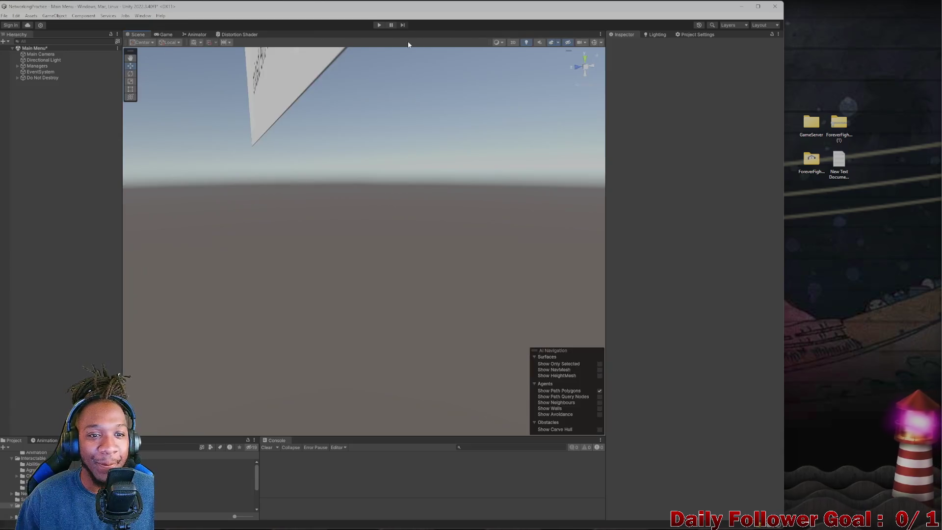
left_click(169, 37)
left_click(139, 35)
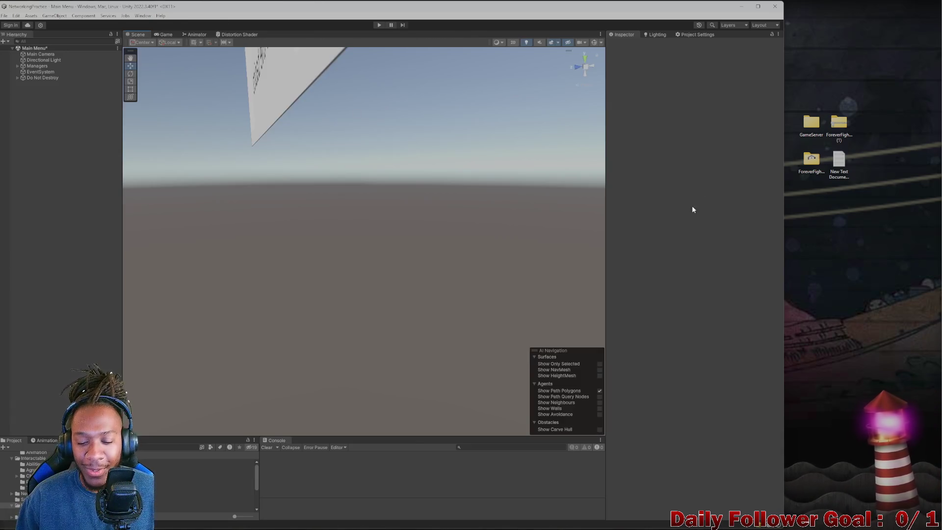
key("alt+F4")
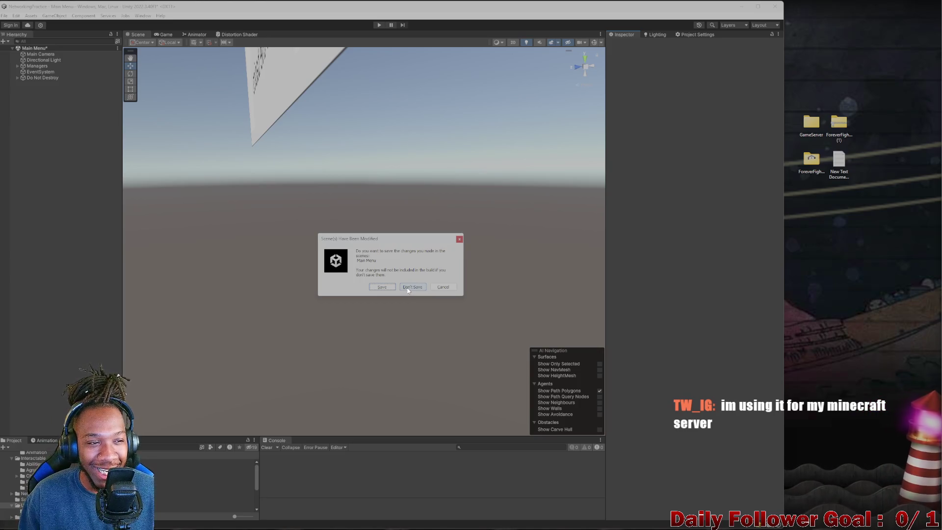
Step: Build and run choosing Don't Save for the Main Menu scene, then clear the console
left_click(408, 288)
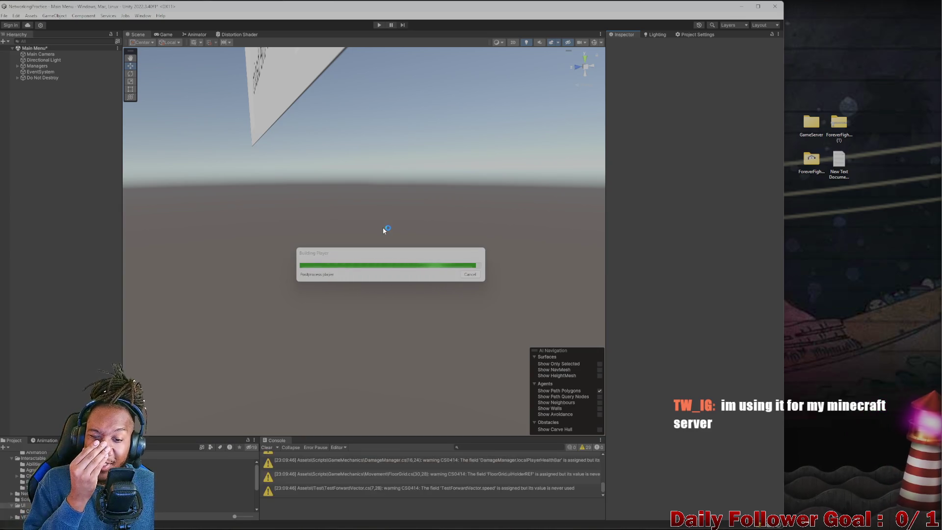
left_click(711, 311)
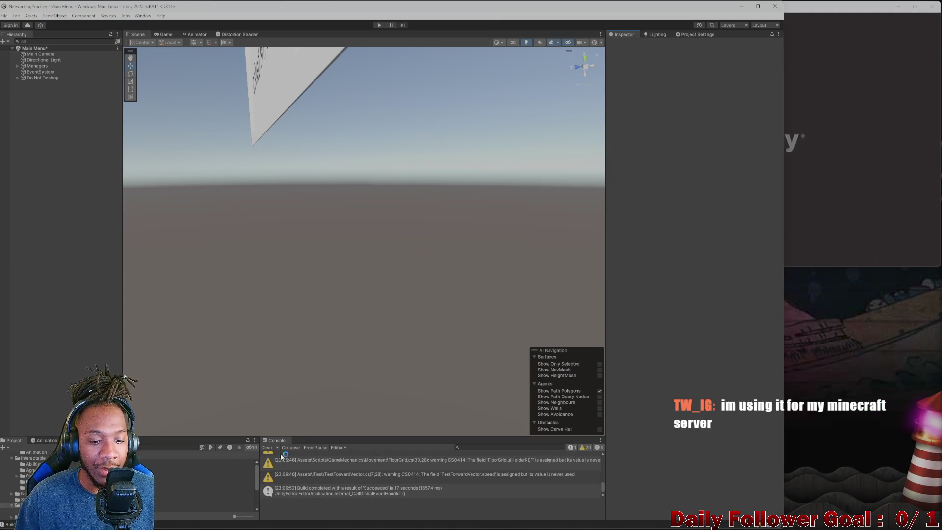
left_click(267, 448)
Step: Clear the console, enter play mode, and join the lobby from the build as 'ASDF' before leaving it
left_click(651, 324)
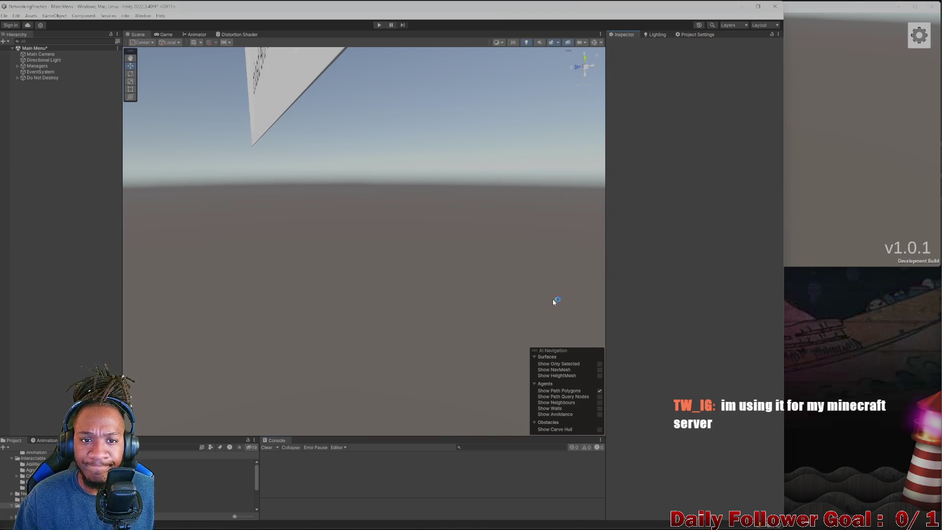
key("ctrl+p")
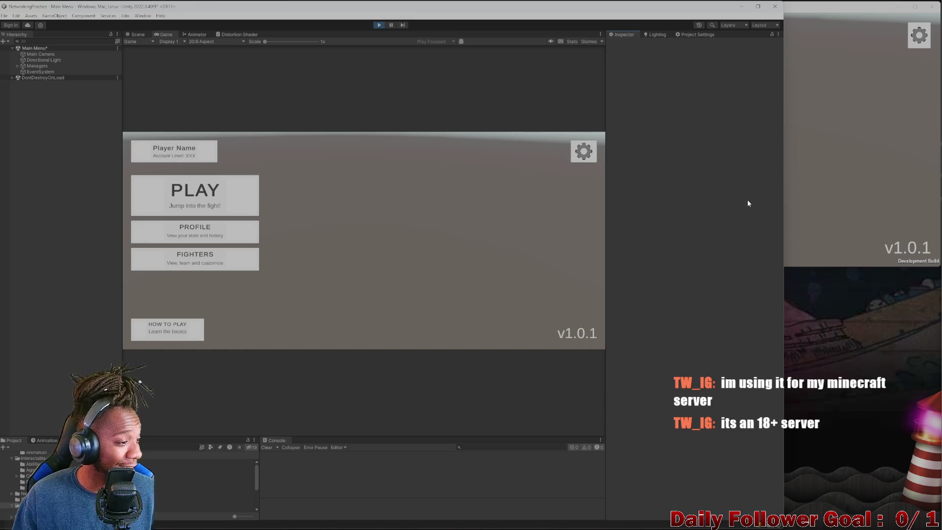
left_click(784, 201)
left_click(591, 99)
left_click(701, 124)
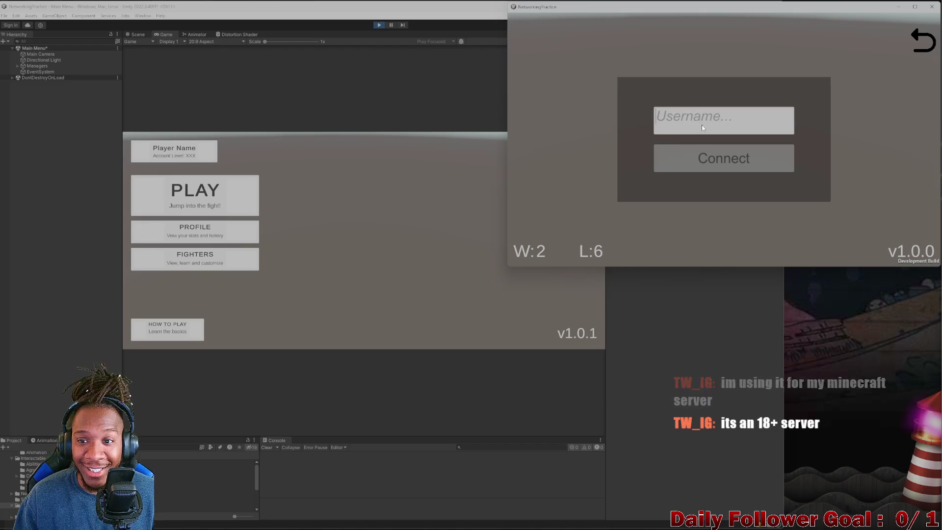
type("ASDF")
left_click(720, 165)
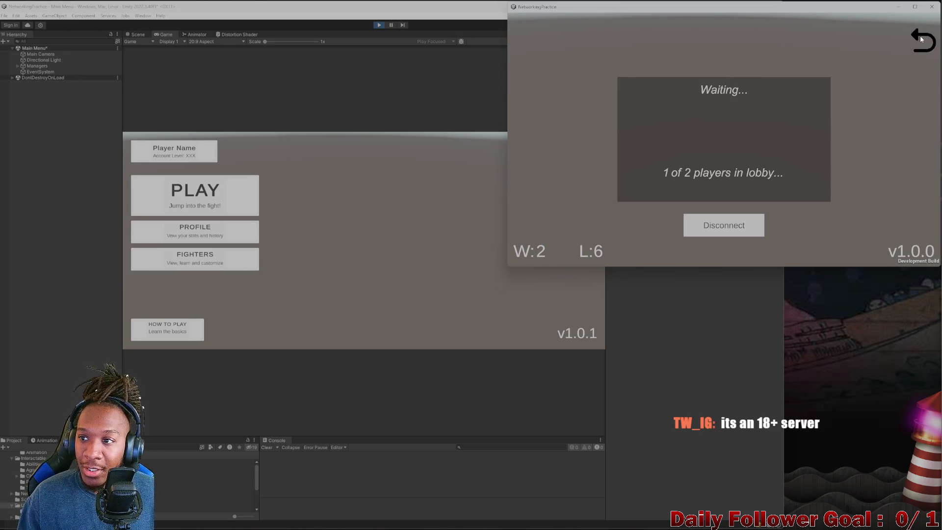
left_click(921, 39)
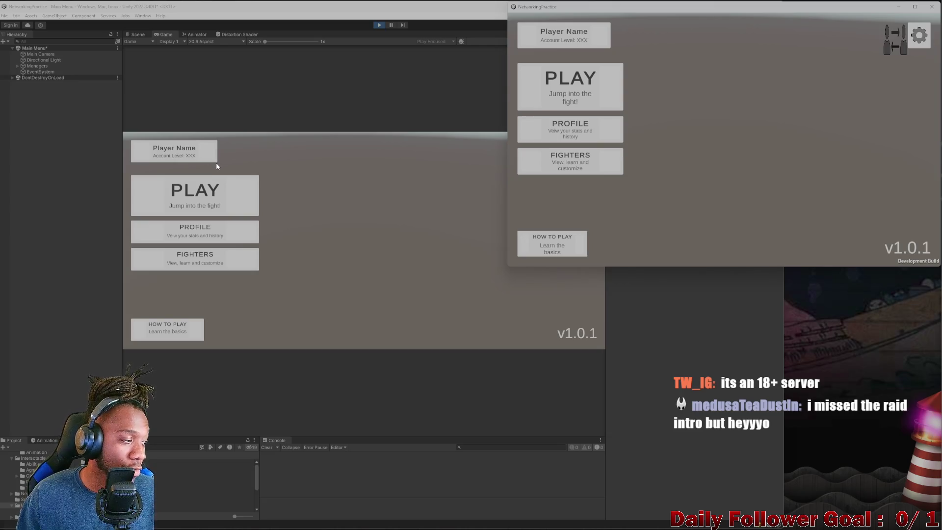
Step: Connect the editor as 'QWER' alongside the build, leave the match, and disconnect the editor
left_click(202, 191)
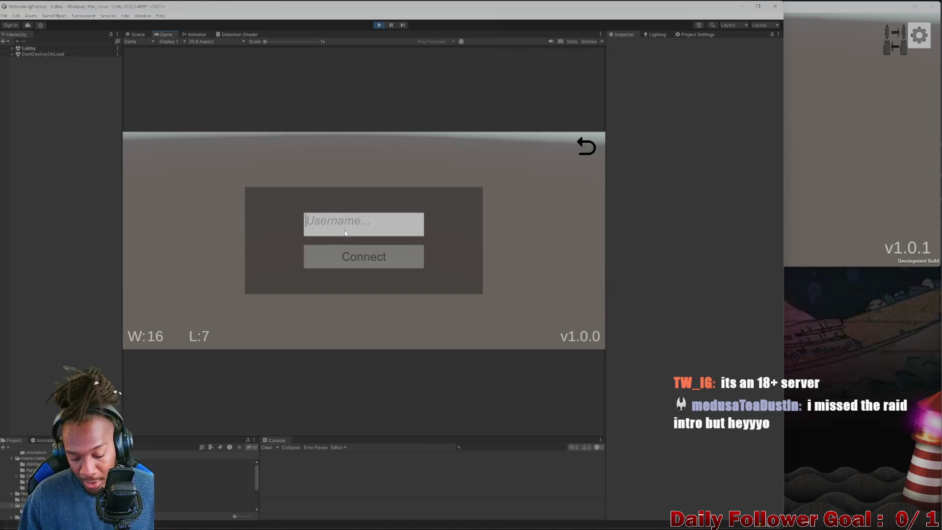
type("QWER")
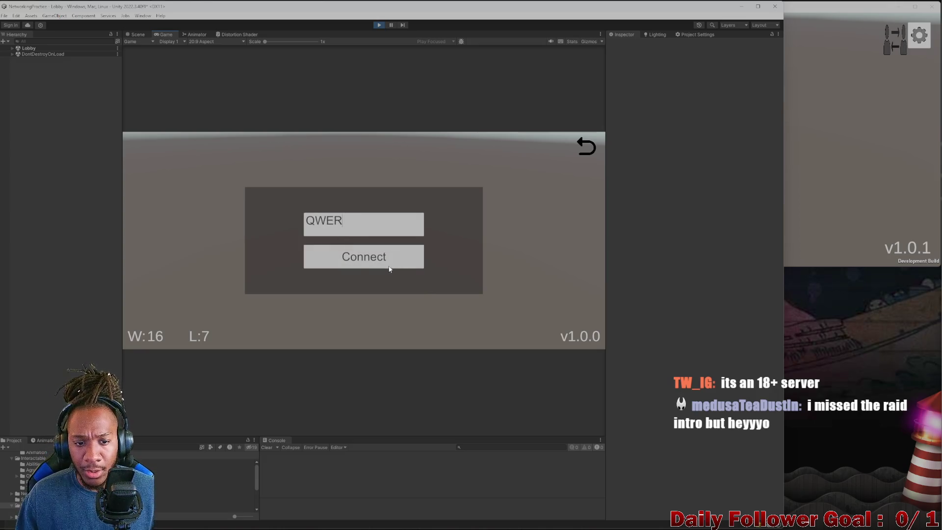
left_click(908, 188)
left_click(417, 265)
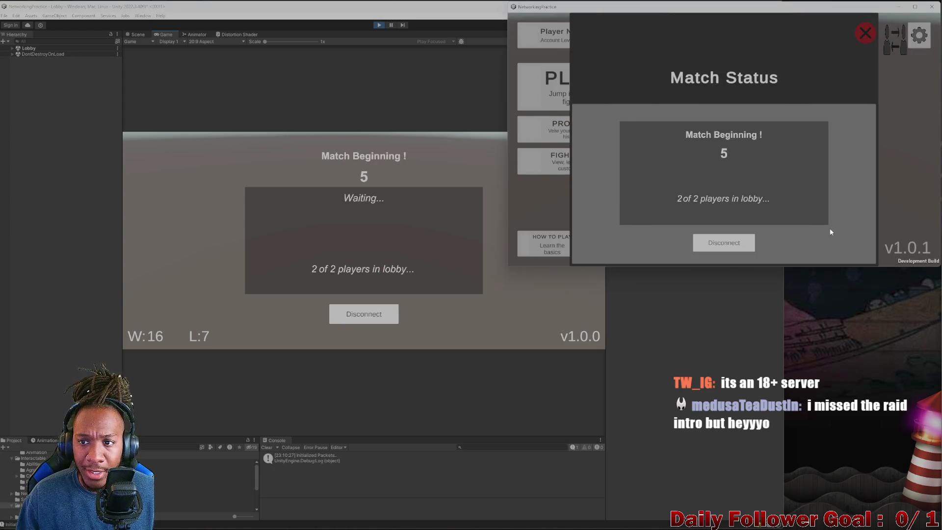
left_click(720, 245)
left_click(440, 354)
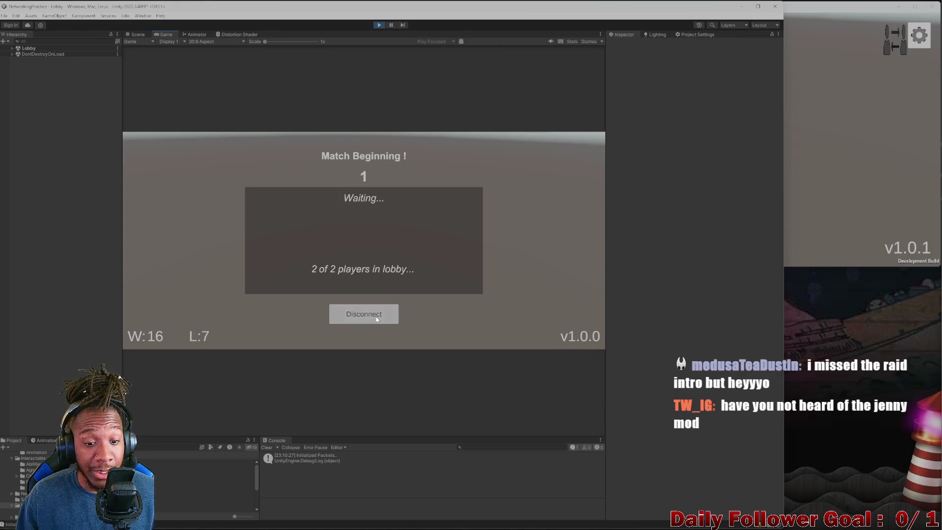
scroll(351, 473, "up", 3)
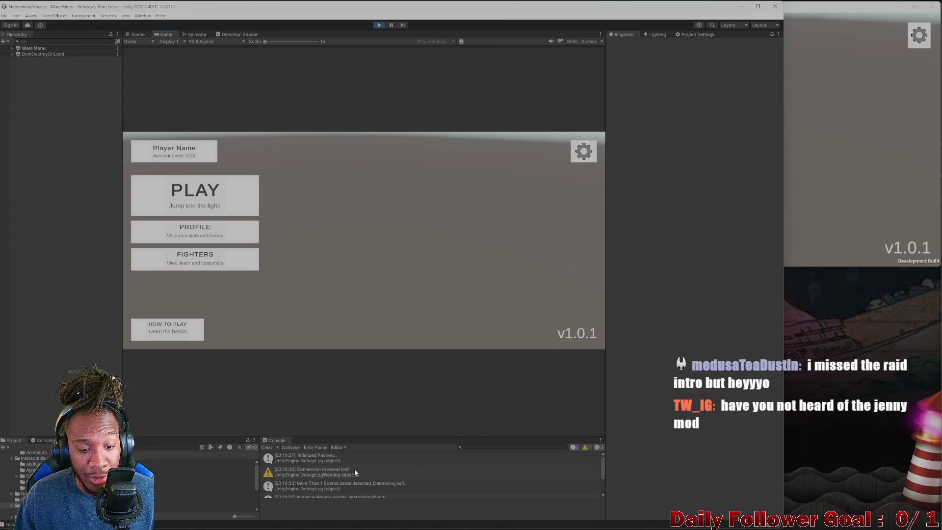
Step: Clear the Console log, glance at Visual Studio, then return to Unity
left_click(267, 449)
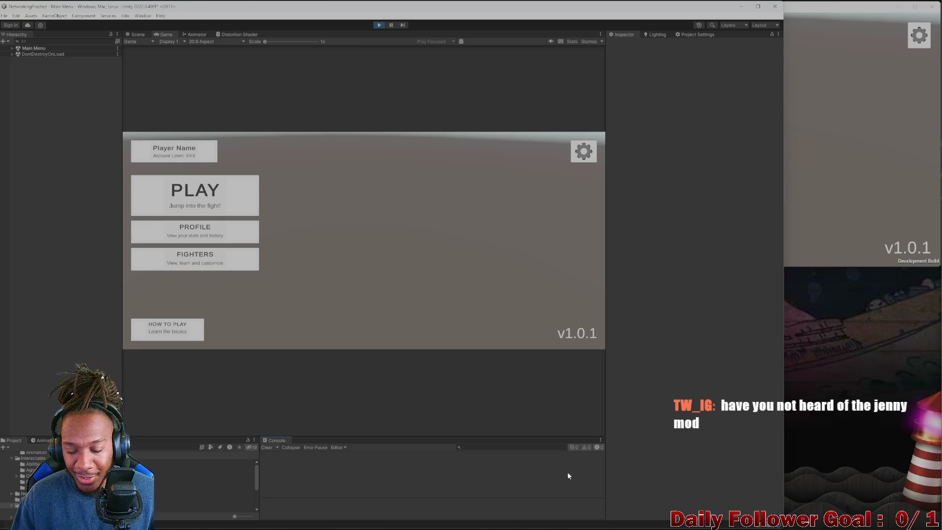
mouse_move(580, 525)
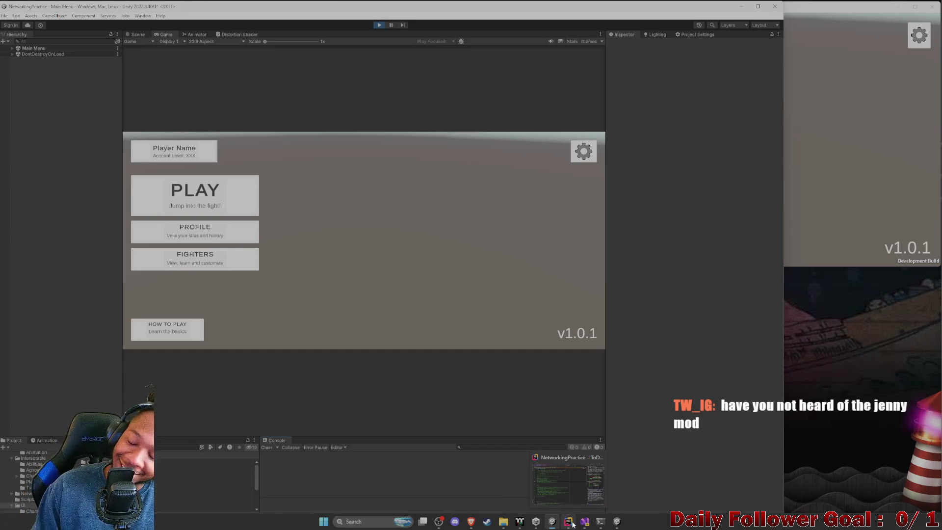
left_click(584, 523)
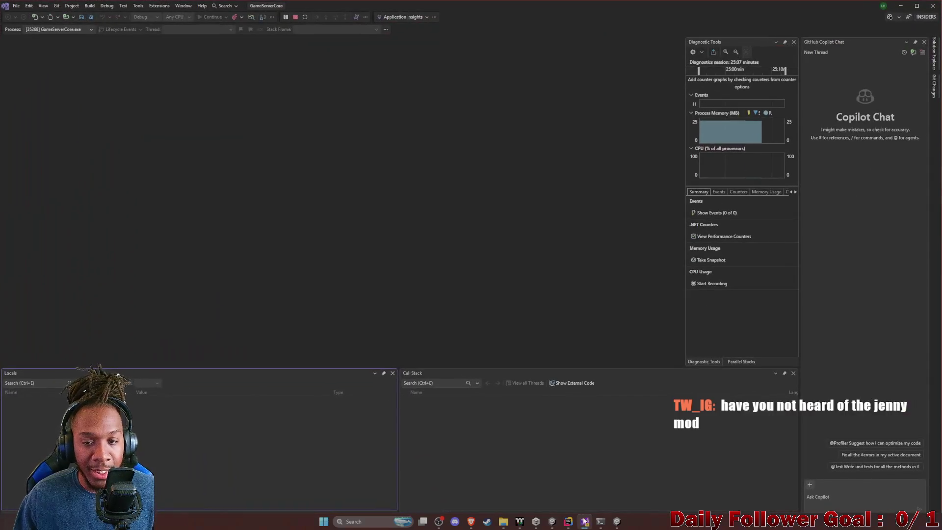
left_click(900, 6)
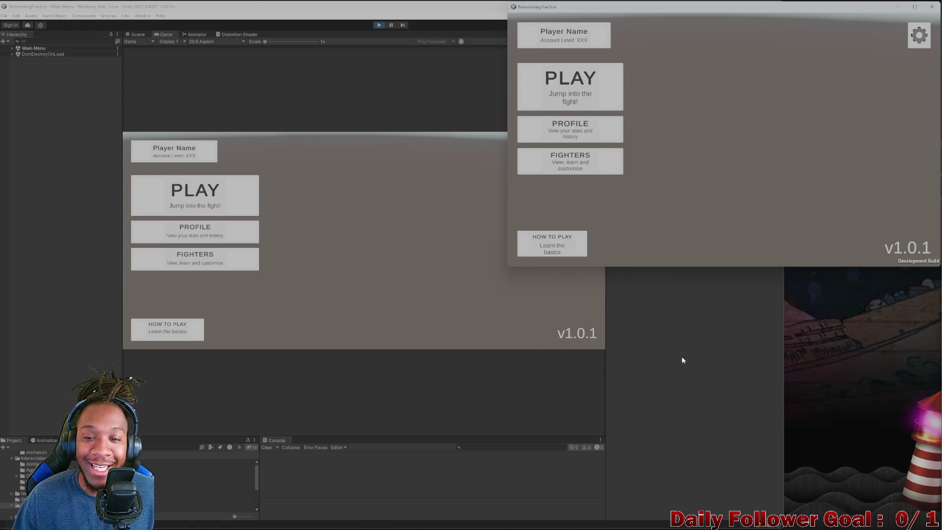
left_click(531, 348)
key("alt+Tab")
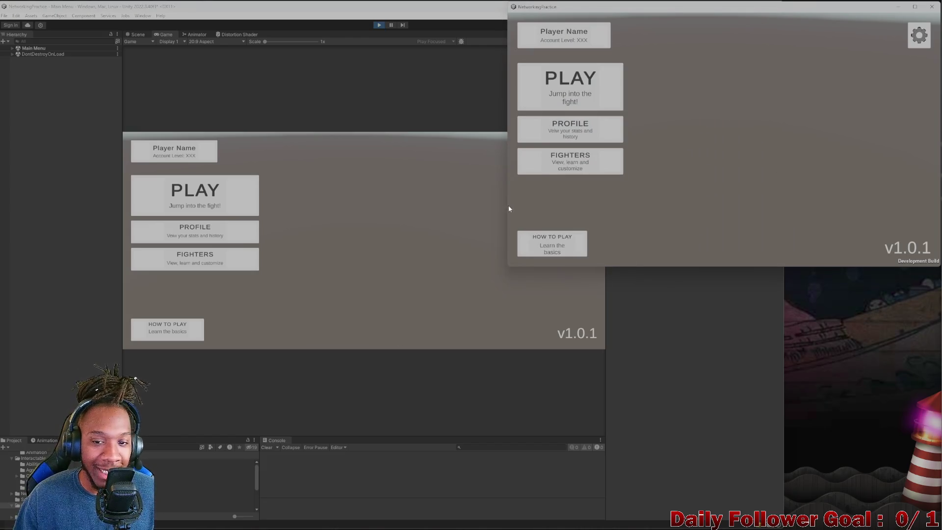
key("alt+Tab")
key("alt+Tab")
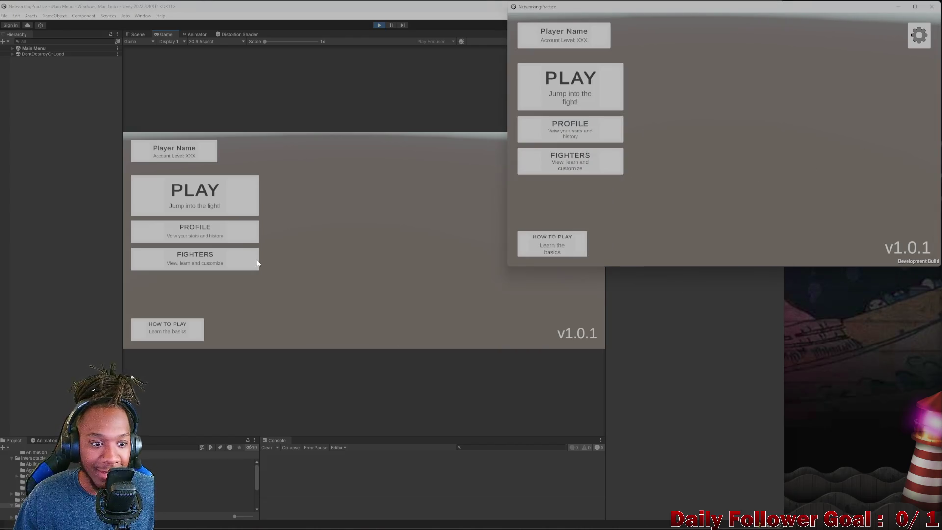
left_click(257, 264)
left_click(833, 122)
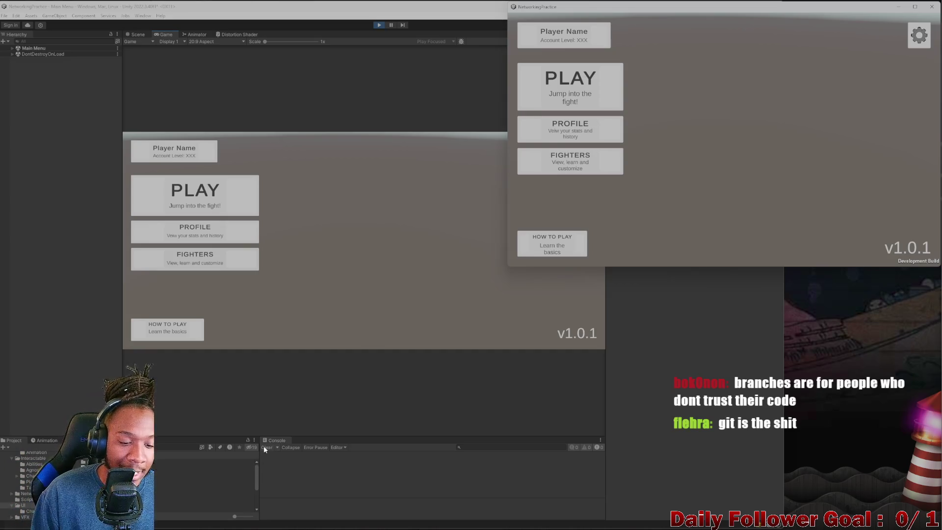
left_click(317, 390)
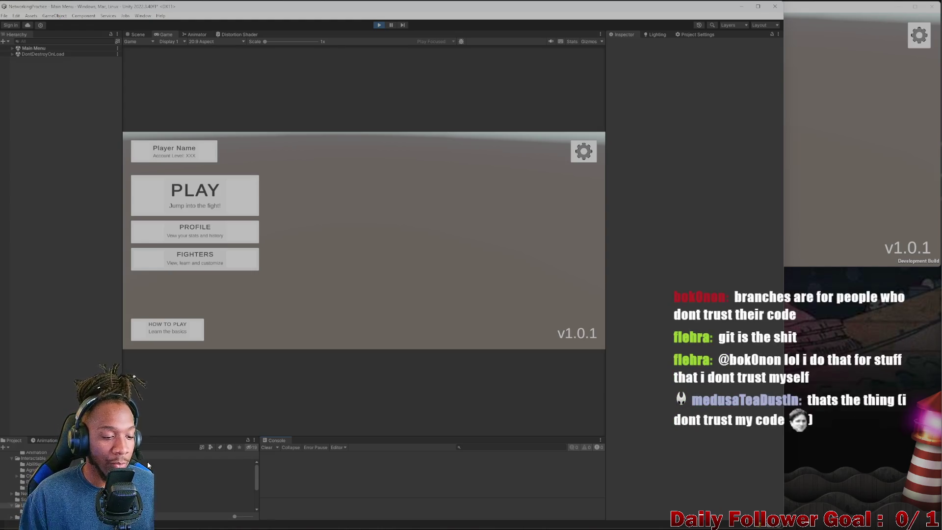
scroll(152, 464, "down", 3)
scroll(149, 465, "up", 3)
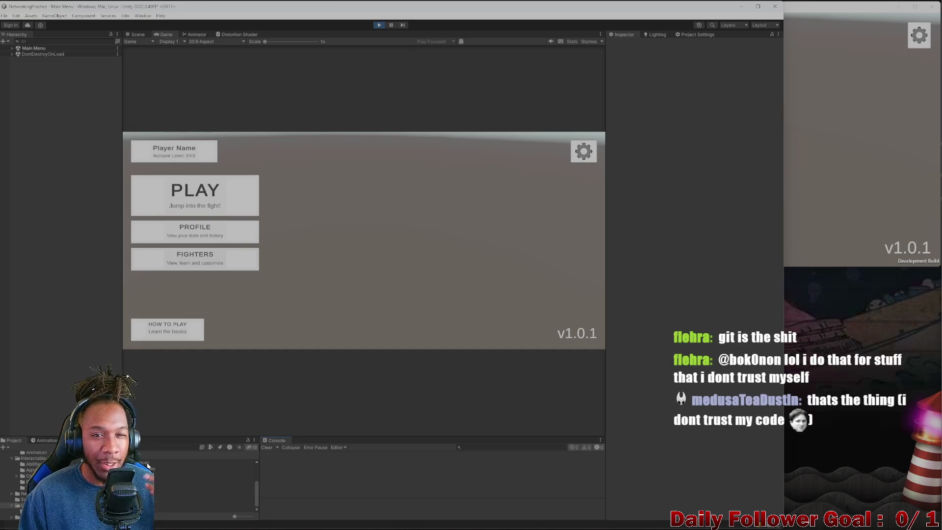
left_click(805, 148)
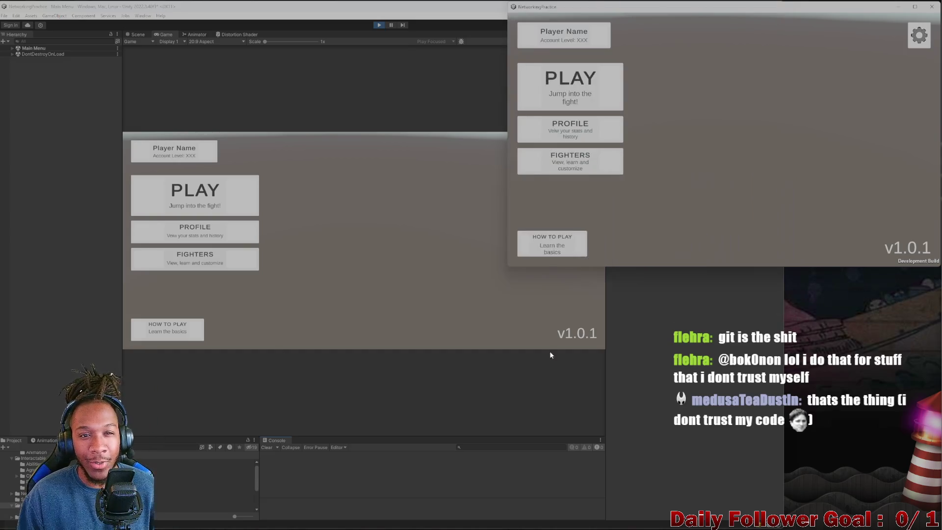
left_click(398, 271)
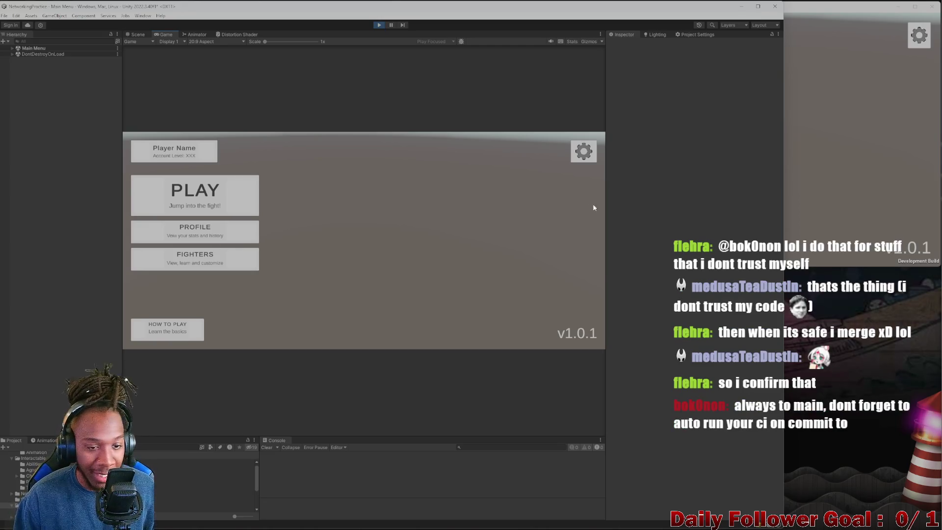
left_click(830, 196)
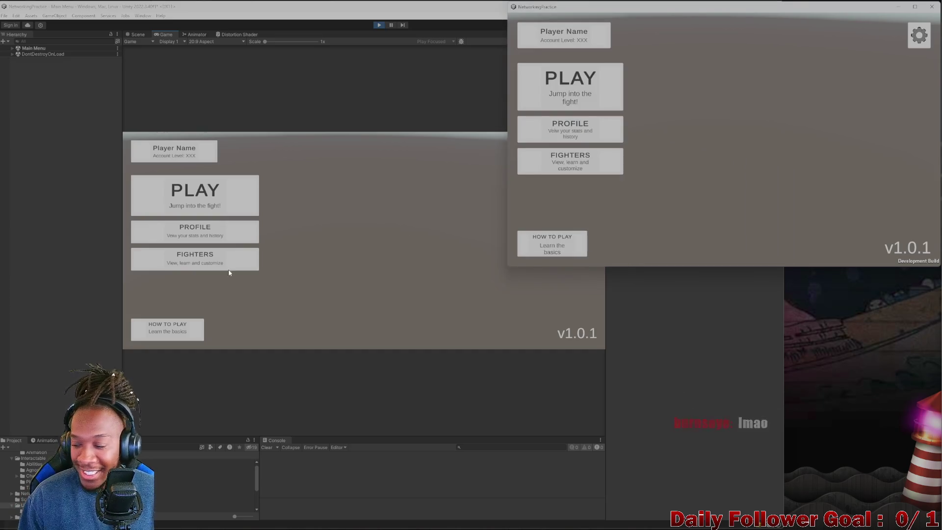
Step: Connect to the lobby as ASDF, disconnect back to the main menu, and stop play mode
left_click(222, 206)
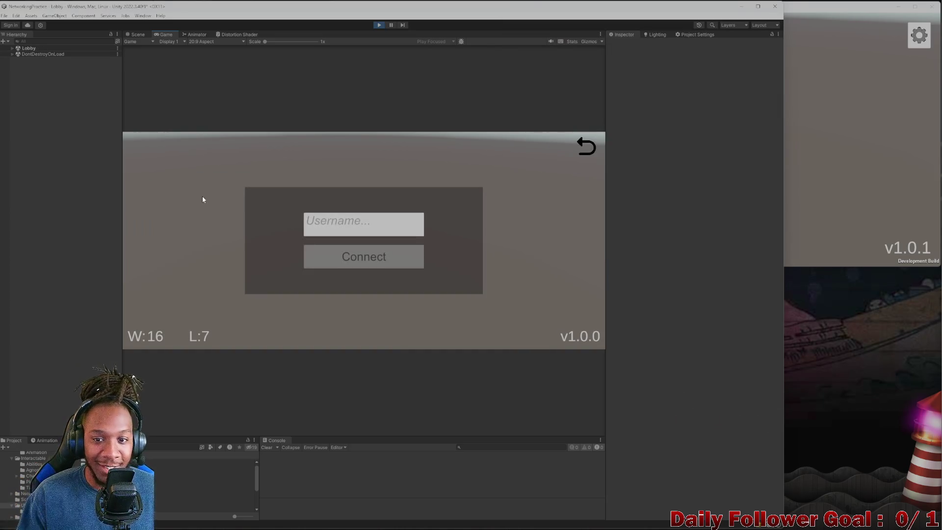
type("ASDF")
left_click(363, 257)
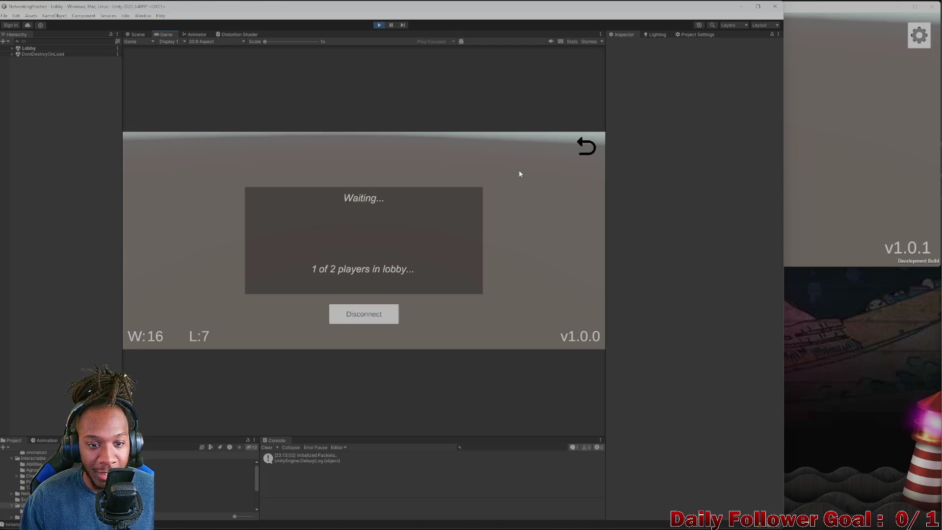
left_click(385, 323)
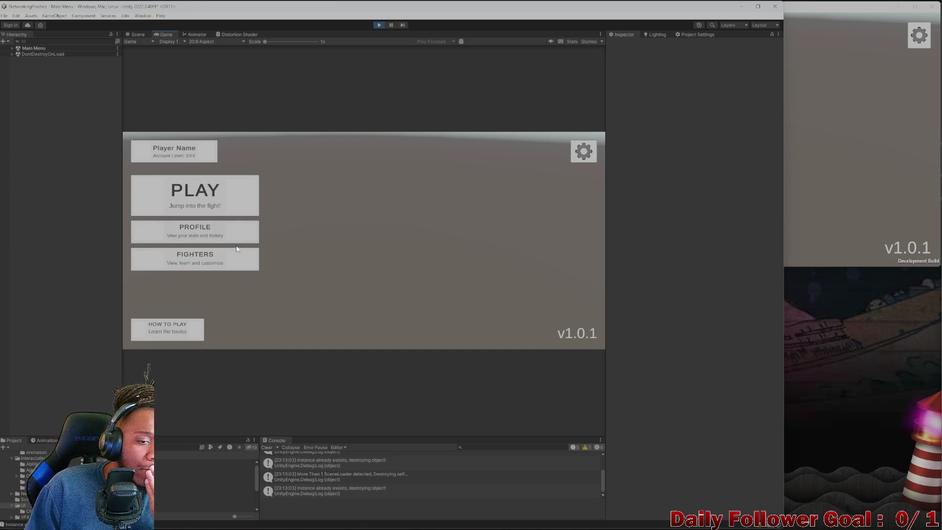
left_click(377, 25)
left_click(788, 148)
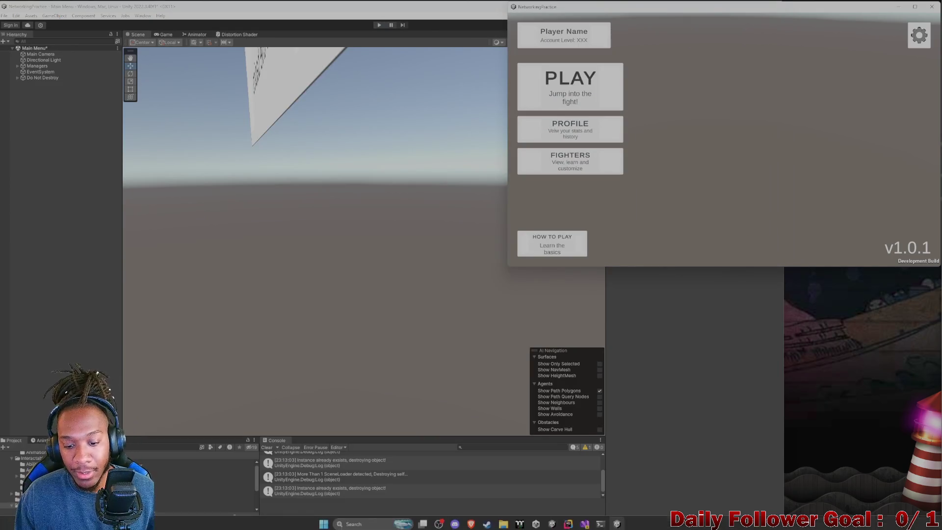
Step: Review PlayerCountListener.cs and ScenePersistentNetworkUIConnectionManager in Rider, then minimize Rider
left_click(568, 522)
left_click(112, 24)
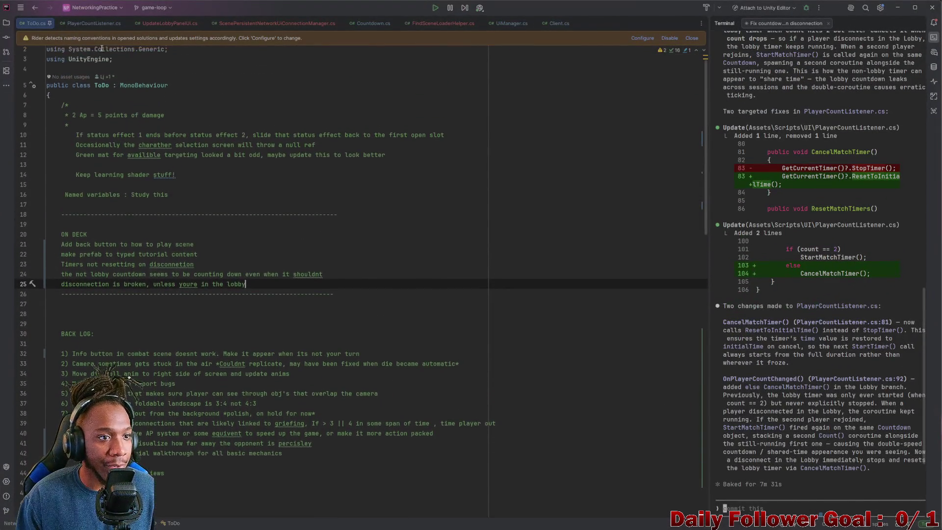
left_click(167, 23)
left_click(252, 22)
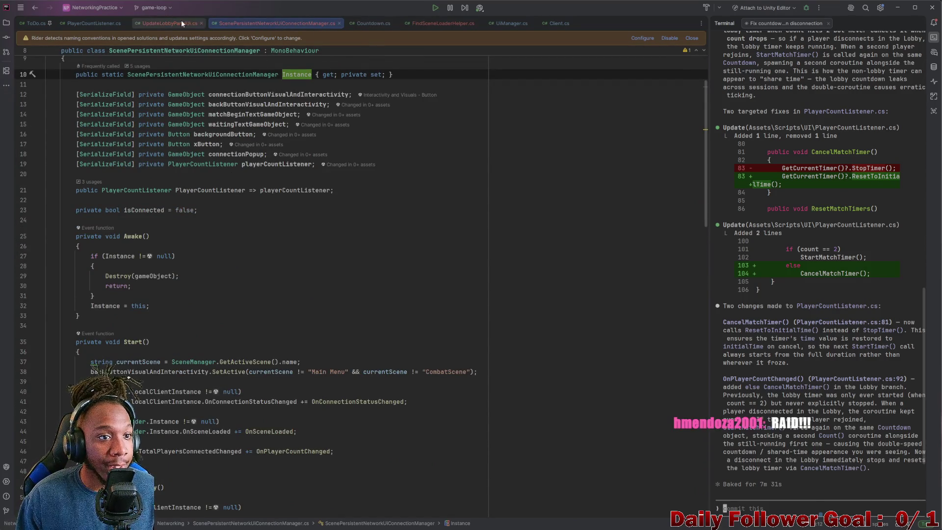
left_click(898, 7)
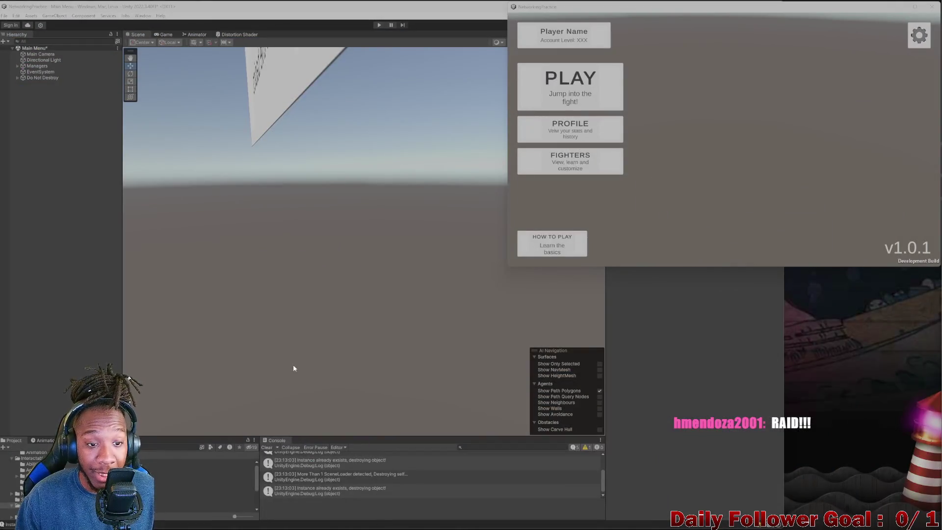
Step: Search the Project panel assets for 'player'
left_click(152, 446)
type("player")
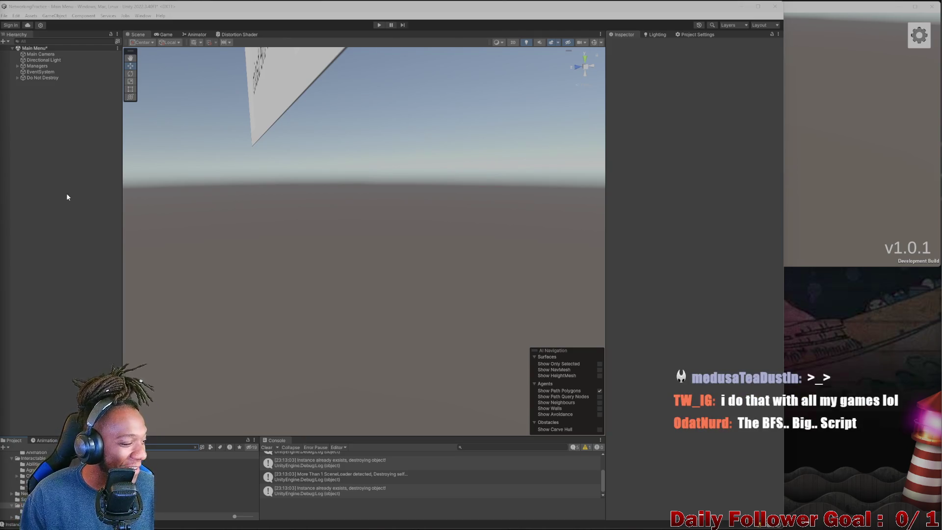
left_click(267, 447)
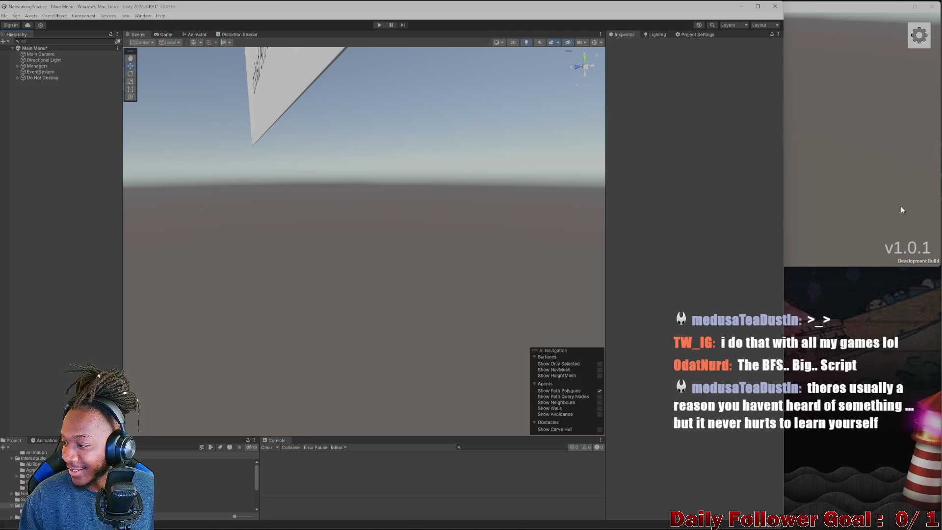
left_click(826, 178)
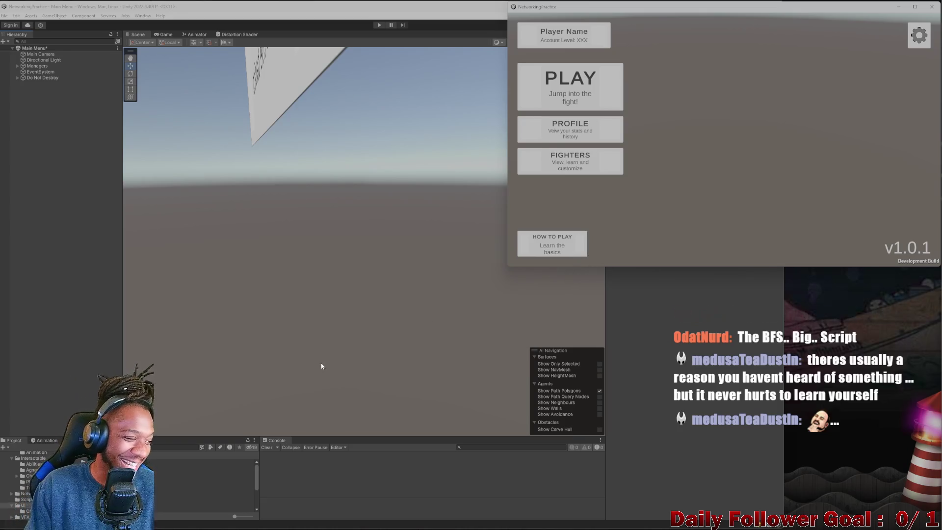
left_click(683, 343)
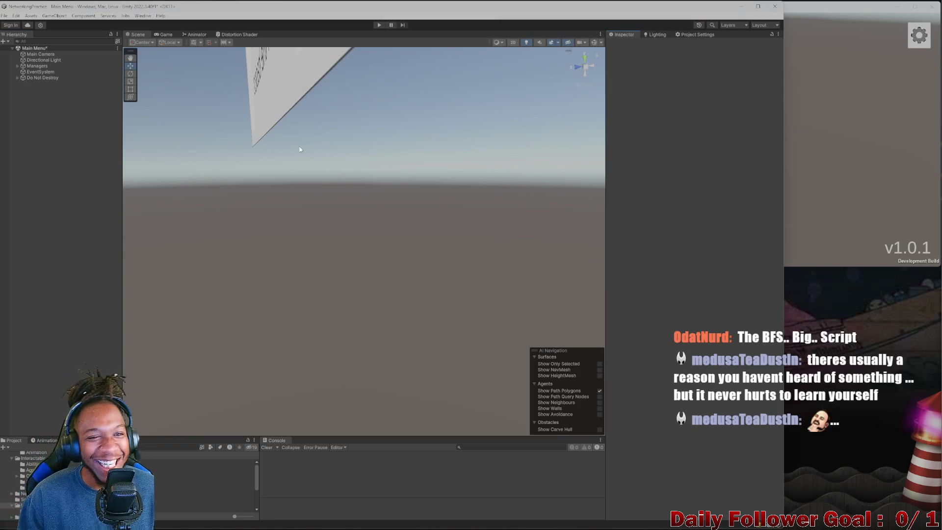
left_click(161, 35)
left_click(137, 34)
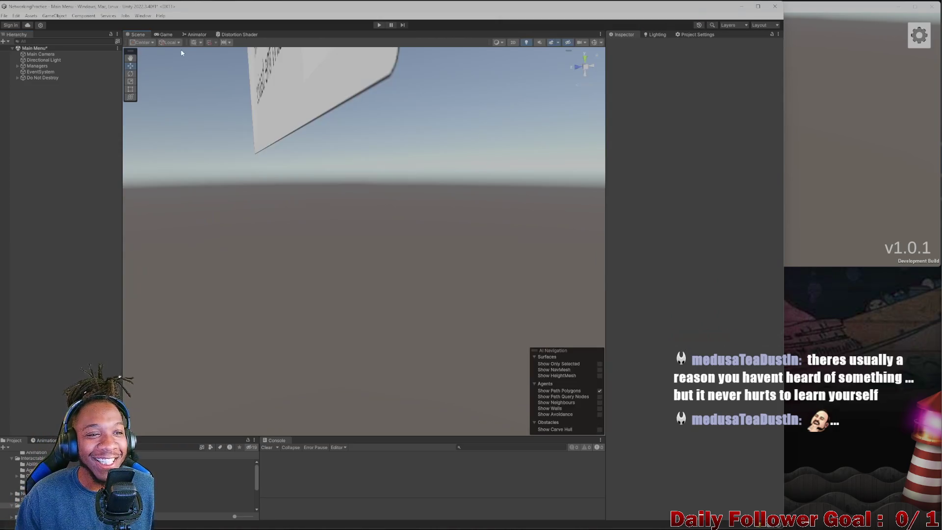
left_click(164, 34)
left_click(720, 346)
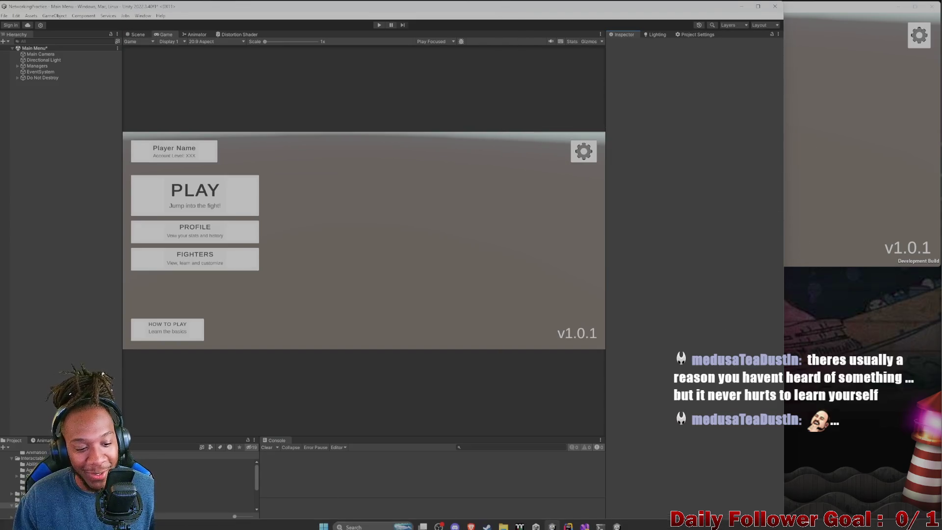
Step: Expand the DontDestroyOnLoad objects and select Scene Persistant Canvas - Parent
left_click(167, 448)
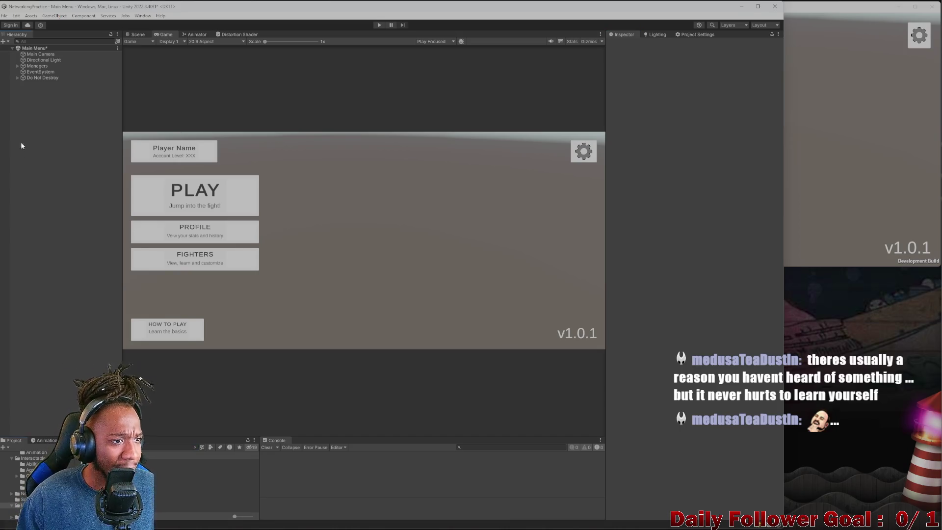
left_click(17, 78)
left_click(29, 95)
Step: Filter the Hierarchy, trying 'sidl' and 'disc' before settling on 'back'
left_click(51, 42)
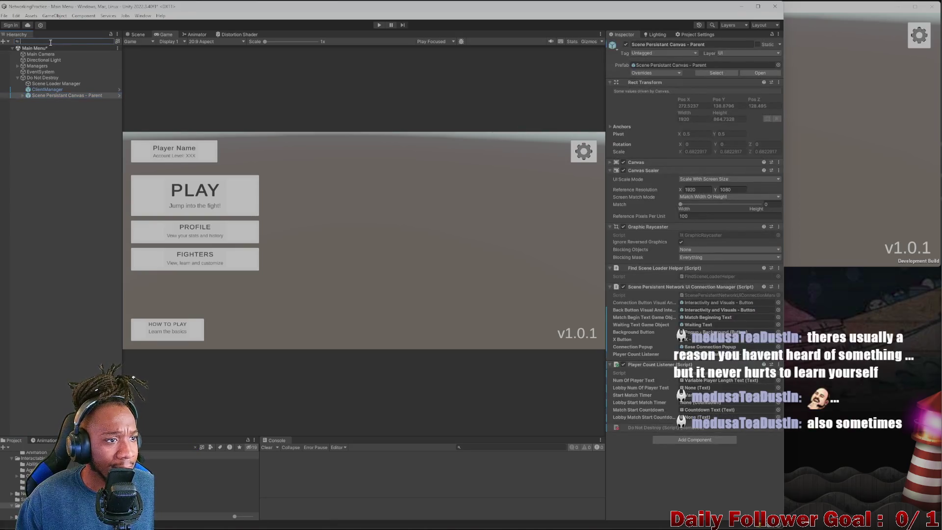
type("si")
type("dl")
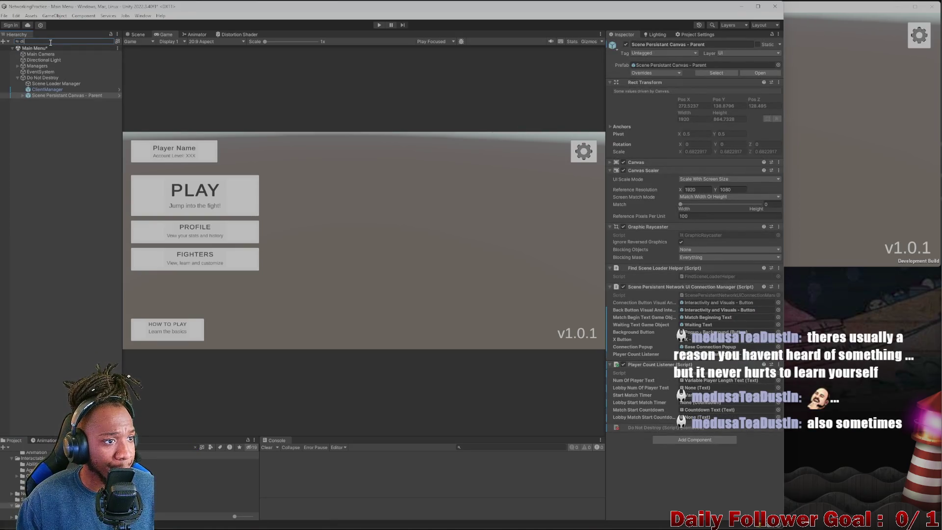
key("BackSpace")
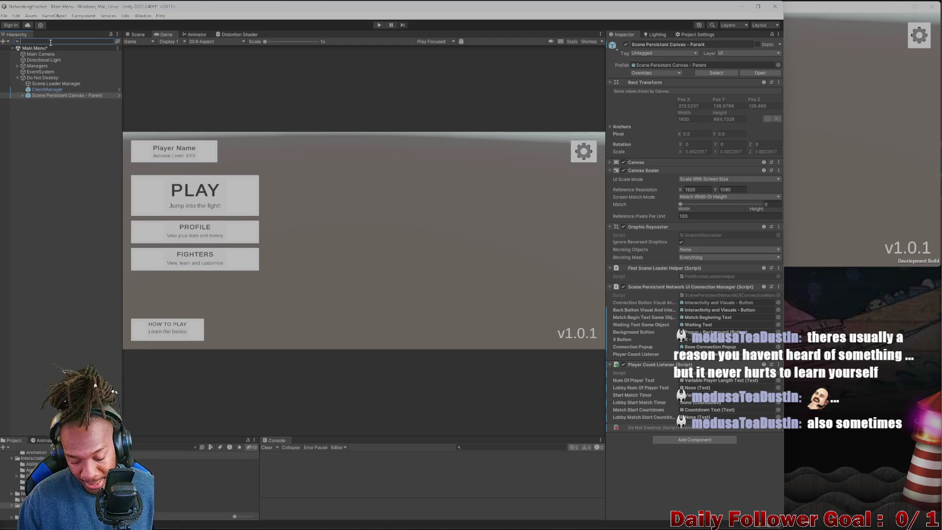
type("disc")
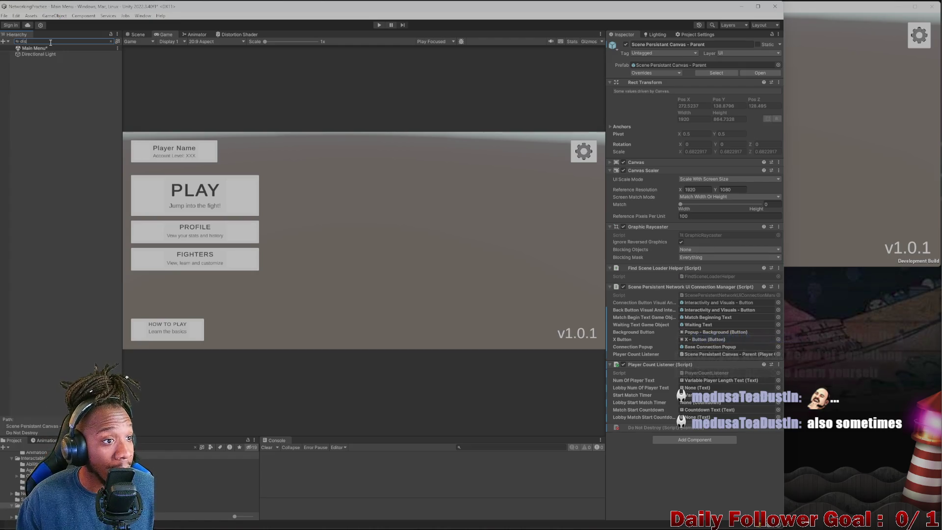
key("BackSpace")
key("BackSpace")
key("BackSpace")
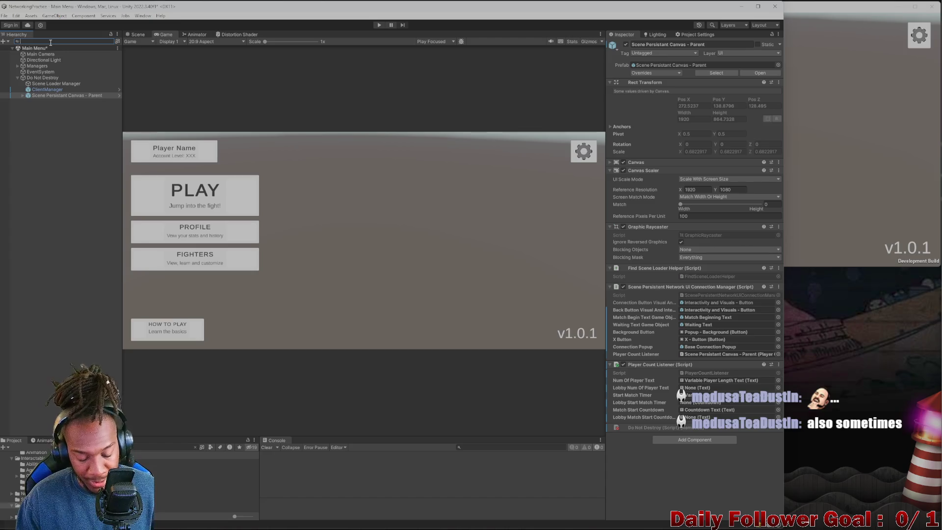
type("back")
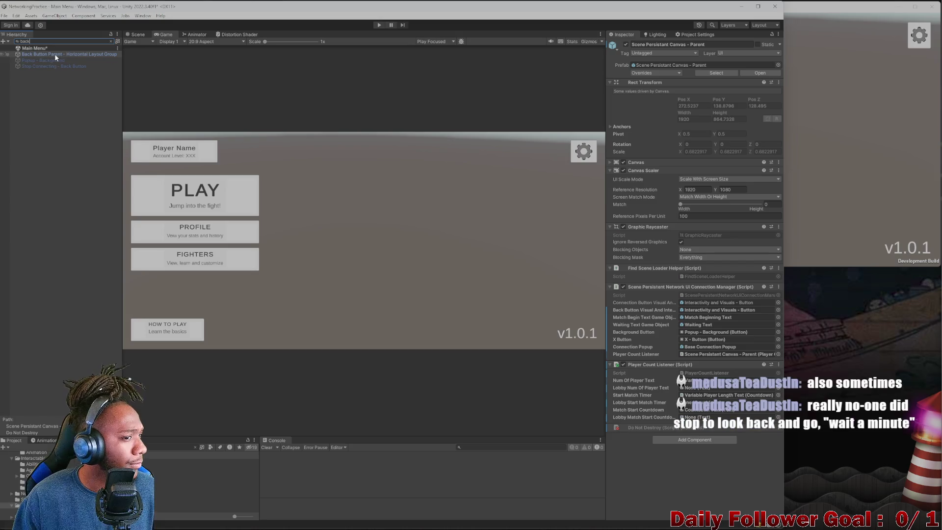
Step: Select Stop Connecting - Back Button and inspect its On Click event targets
left_click(68, 66)
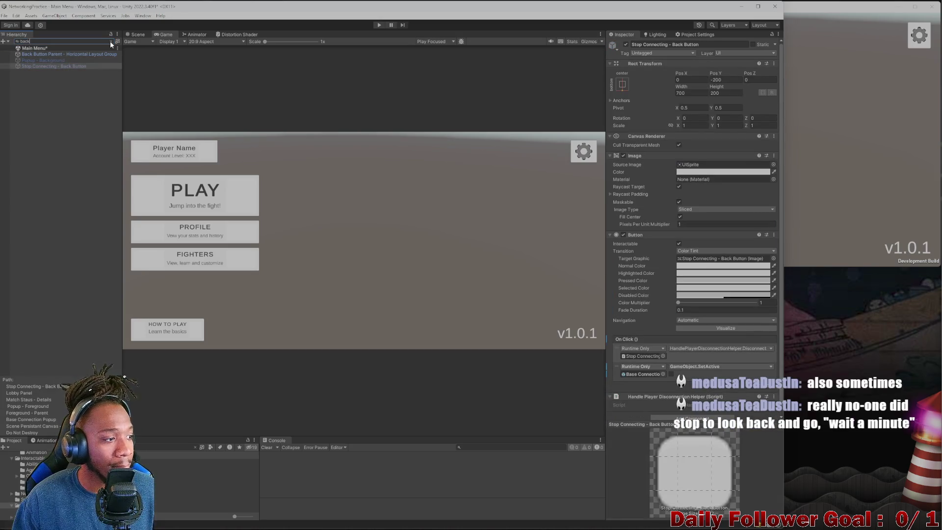
left_click(111, 42)
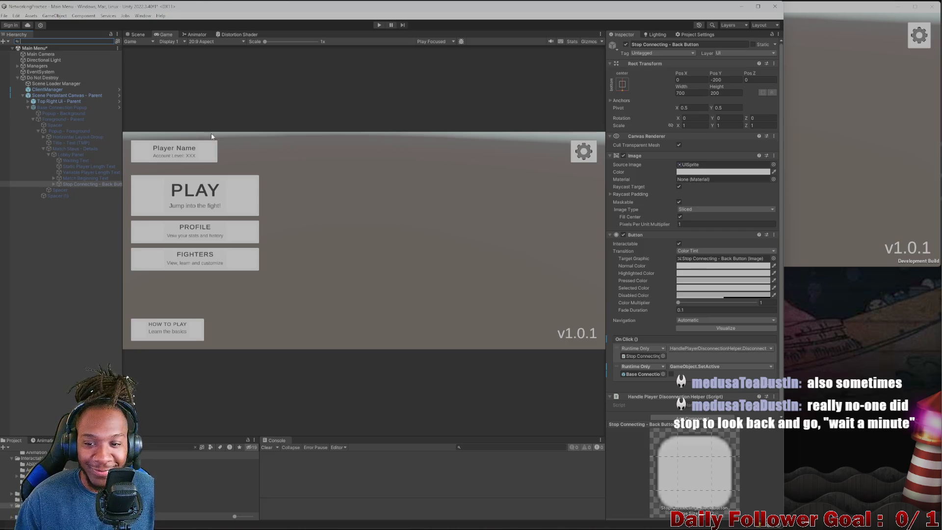
scroll(753, 316, "down", 1)
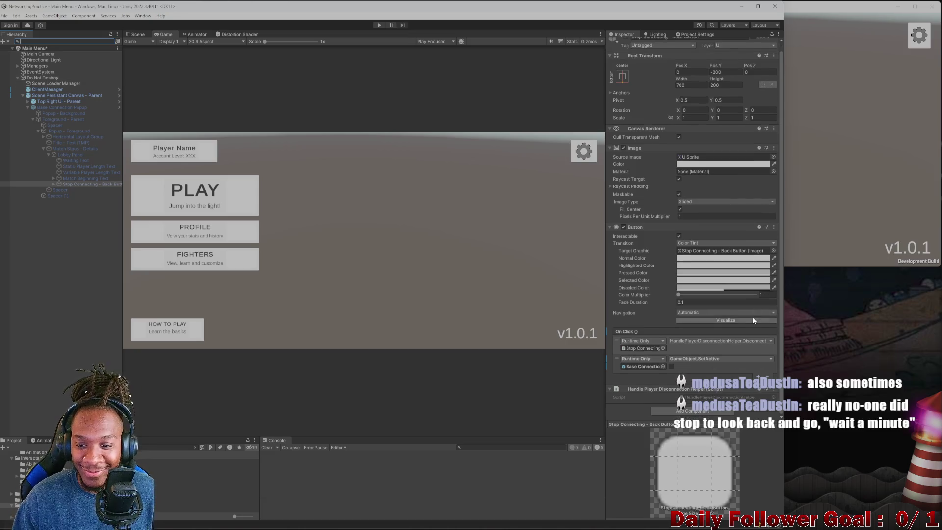
left_click(643, 348)
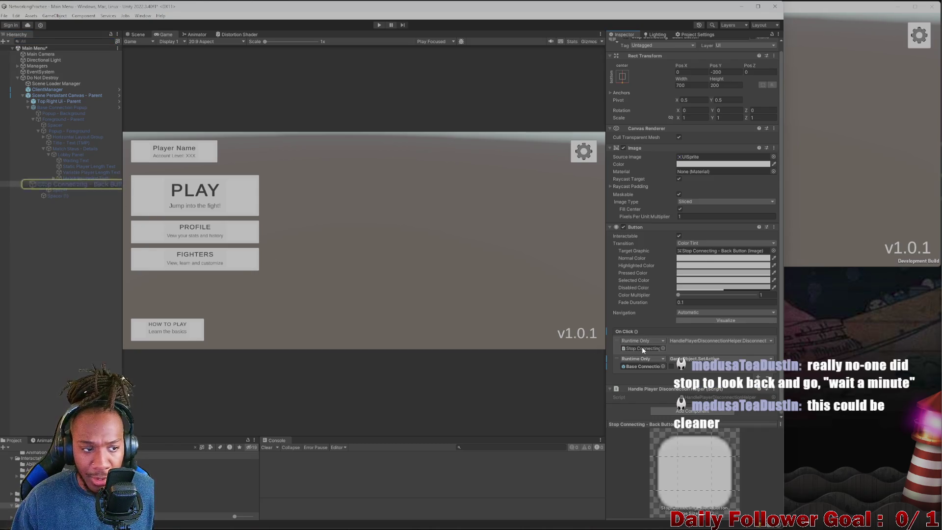
left_click(38, 185)
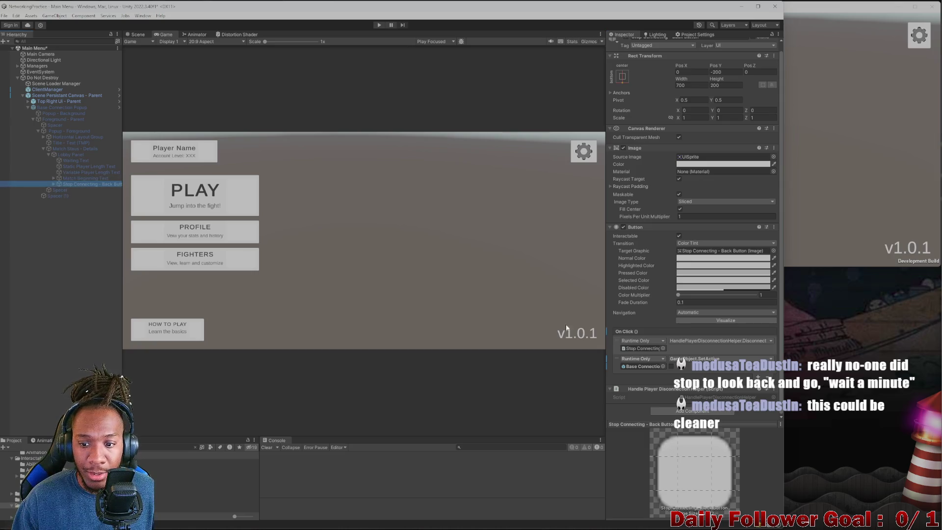
Step: Open HandlePlayerDisconnectionHelper.cs and go to ReturnToLobby's declaration in HandlePlayerDisconnection.cs
double_click(711, 399)
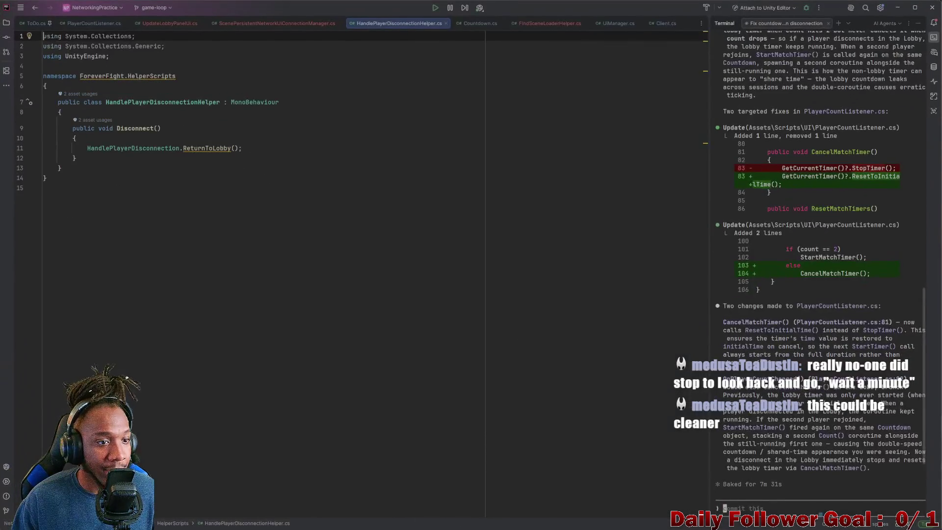
double_click(203, 148)
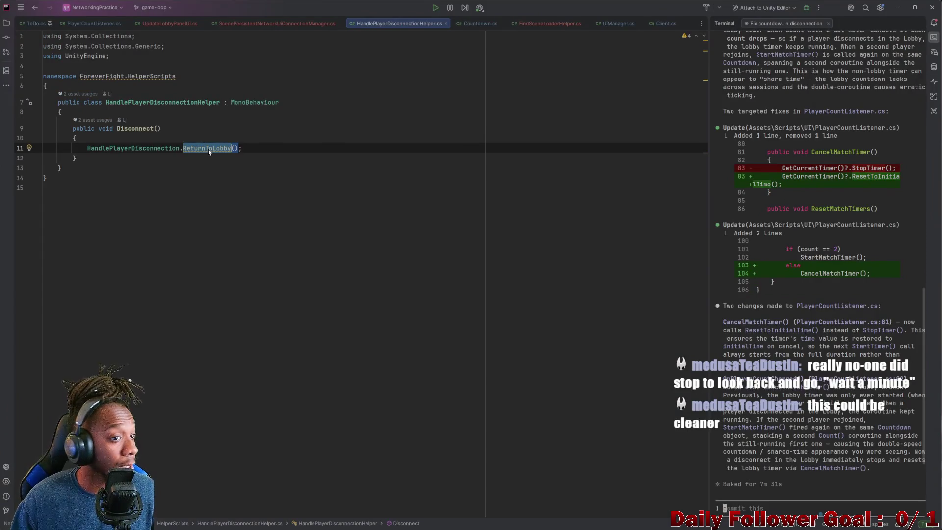
mouse_move(208, 149)
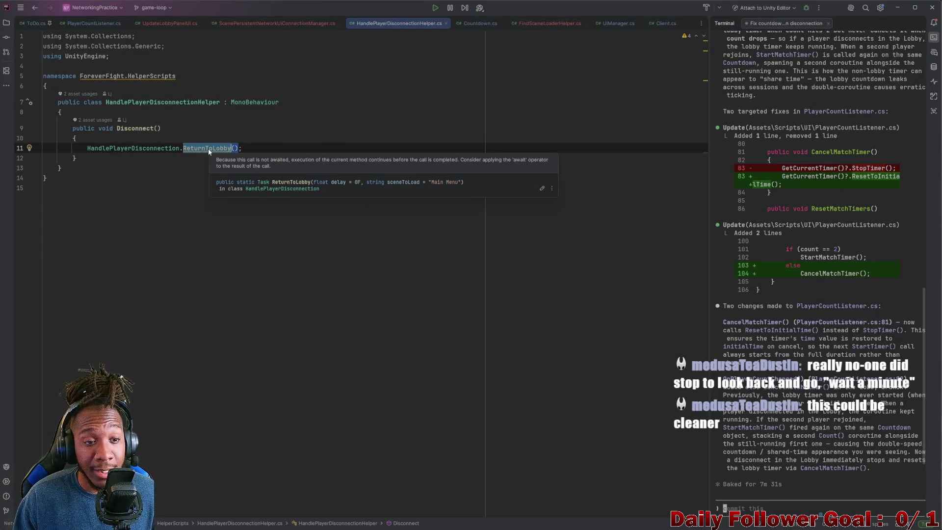
right_click(208, 148)
mouse_move(236, 259)
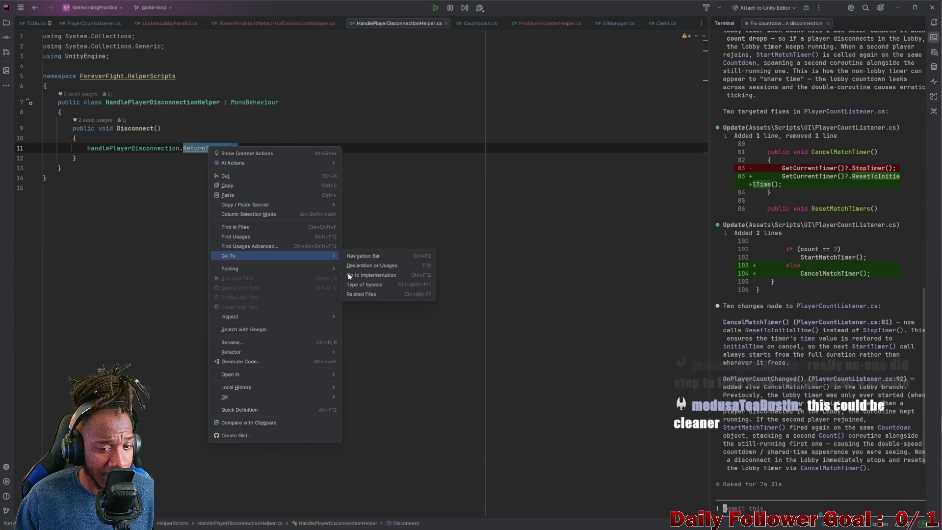
left_click(362, 266)
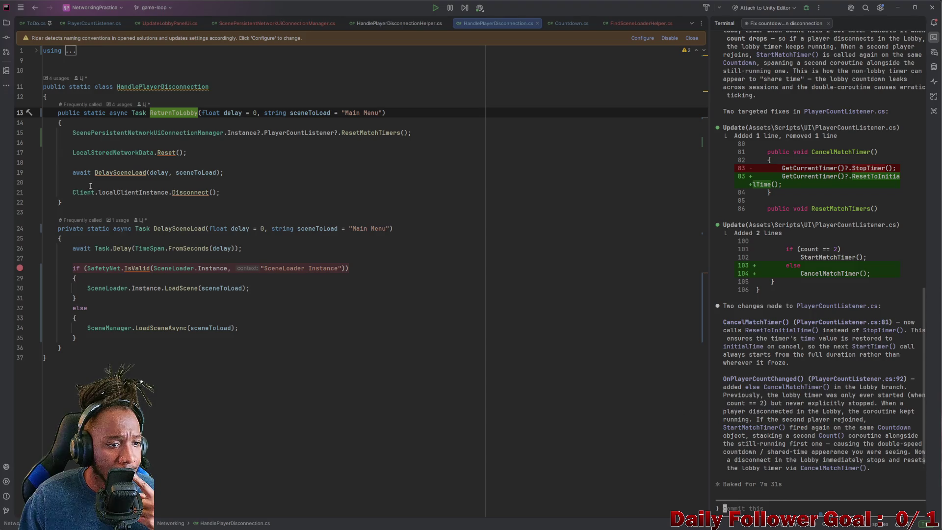
Step: Select and review the ReturnToLobby and DelaySceneLoad bodies around line 21's Disconnect call
left_click_drag(73, 193, 227, 197)
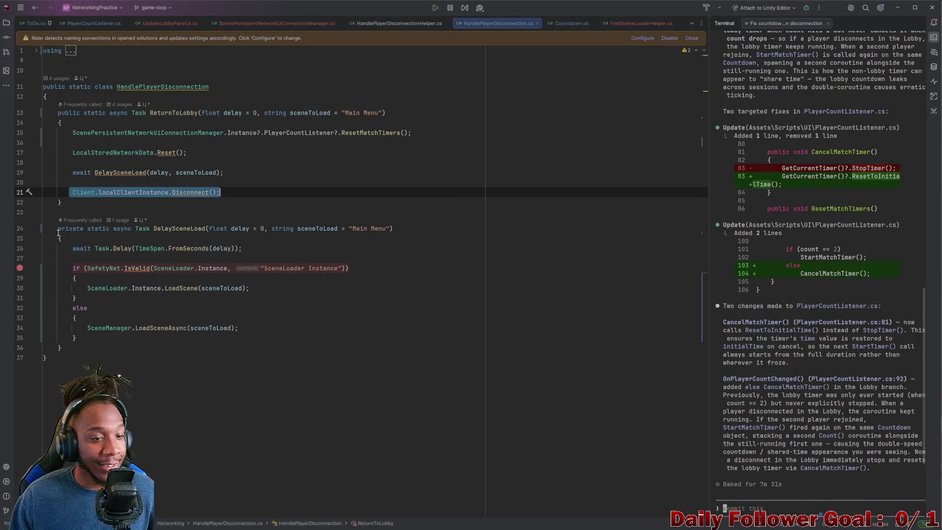
left_click_drag(31, 196, 34, 133)
mouse_move(221, 193)
left_mouse_down()
mouse_move(59, 153)
mouse_move(60, 143)
left_mouse_up()
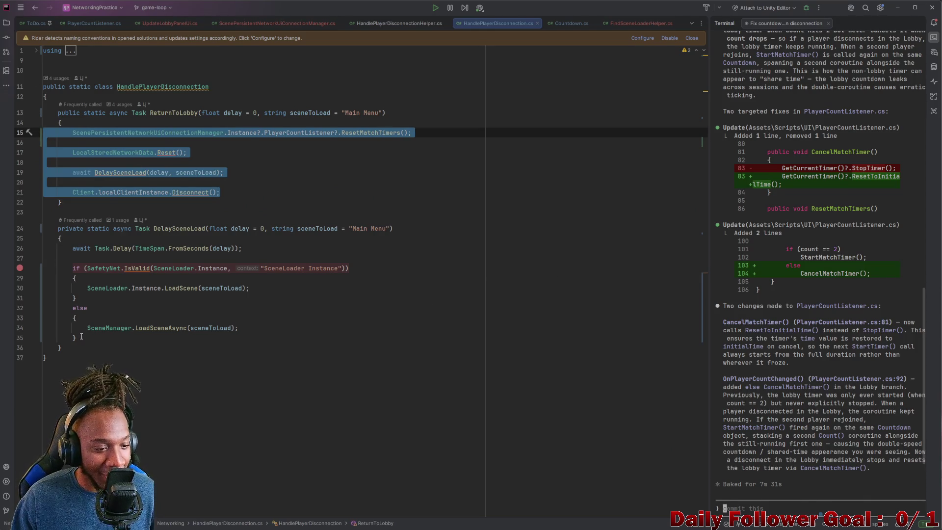
left_click_drag(78, 338, 45, 248)
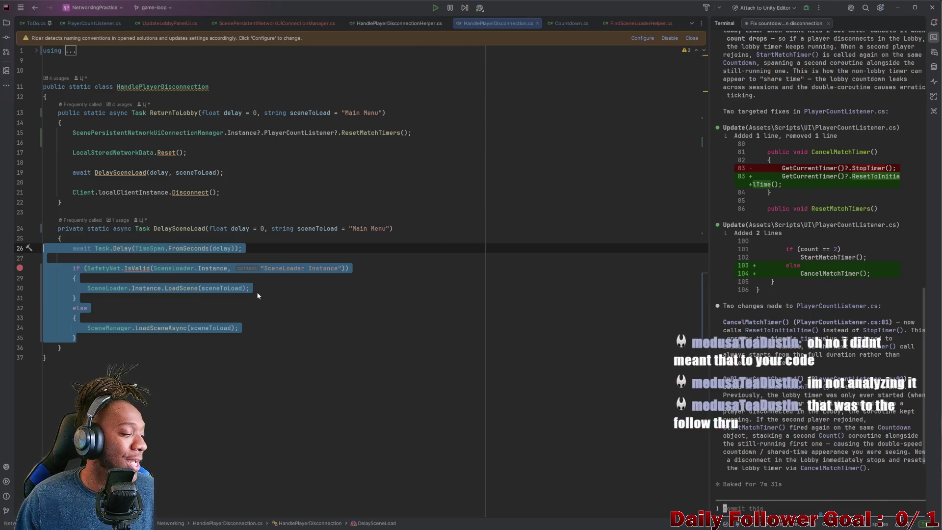
left_click(325, 169)
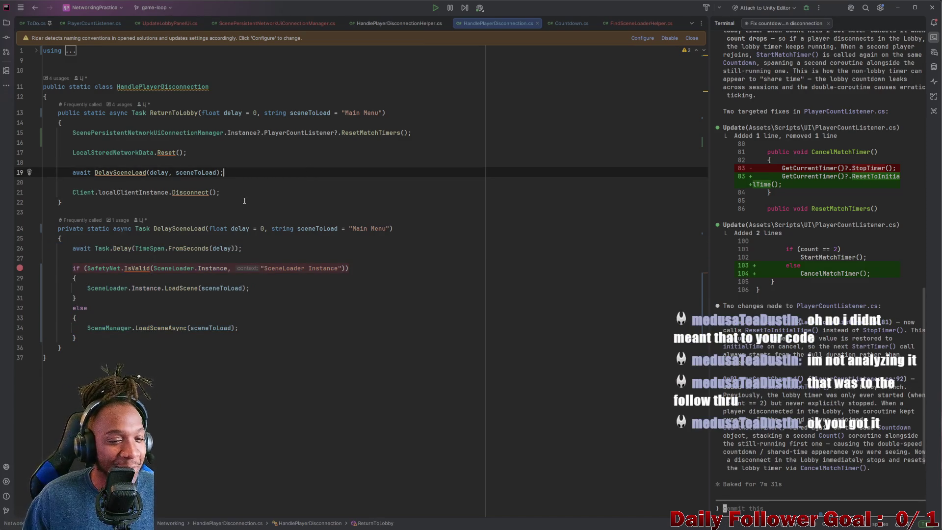
mouse_move(246, 199)
left_mouse_down()
mouse_move(181, 180)
mouse_move(181, 133)
left_mouse_up()
left_click(299, 192)
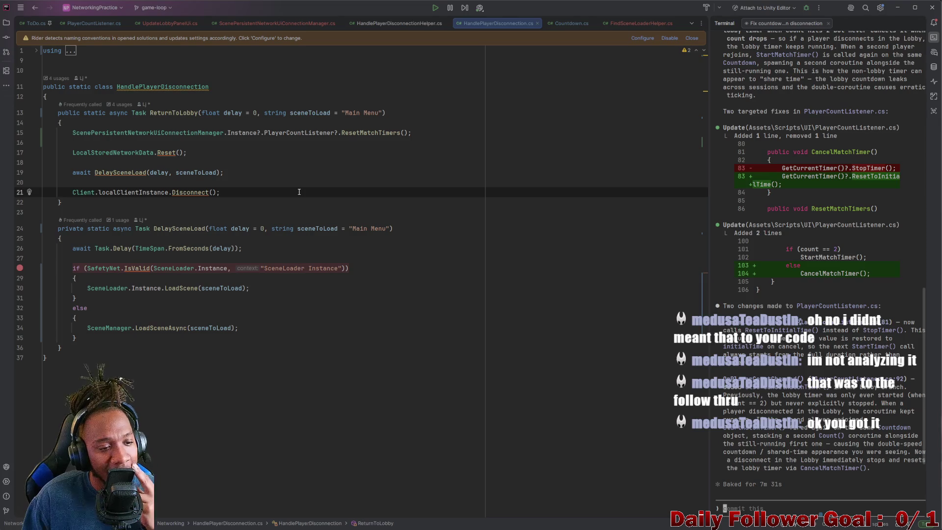
left_click_drag(74, 192, 236, 190)
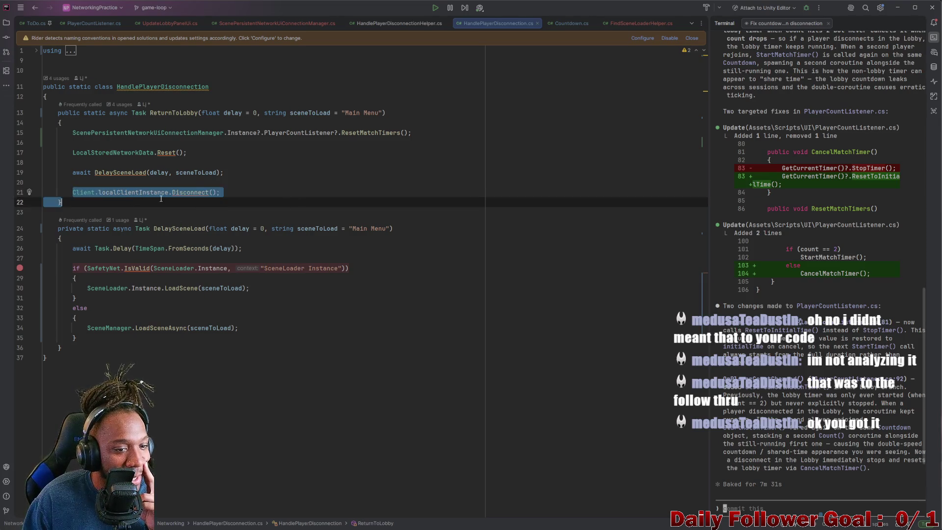
Step: Inspect ReturnToLobby's ResetMatchTimers, LocalStoredNetworkData reset and DelaySceneLoad lines
left_click(267, 182)
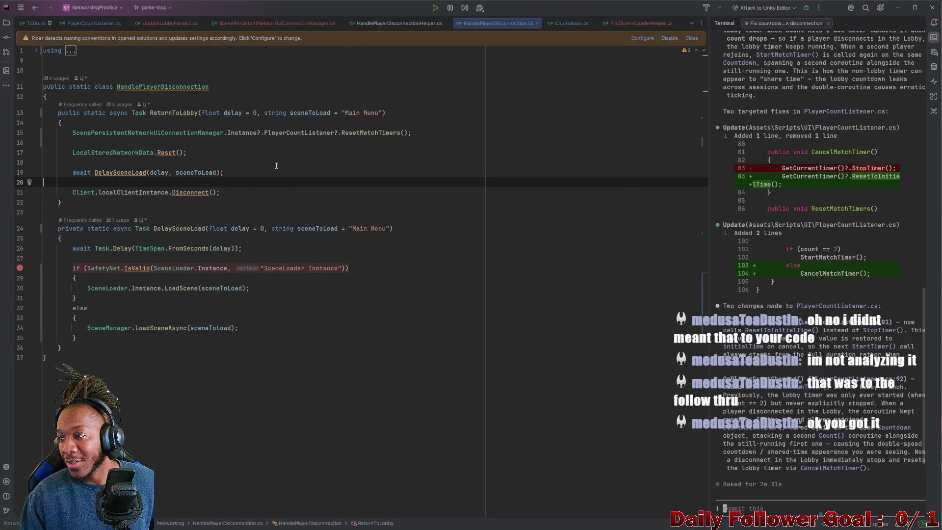
left_click(87, 195)
double_click(196, 195)
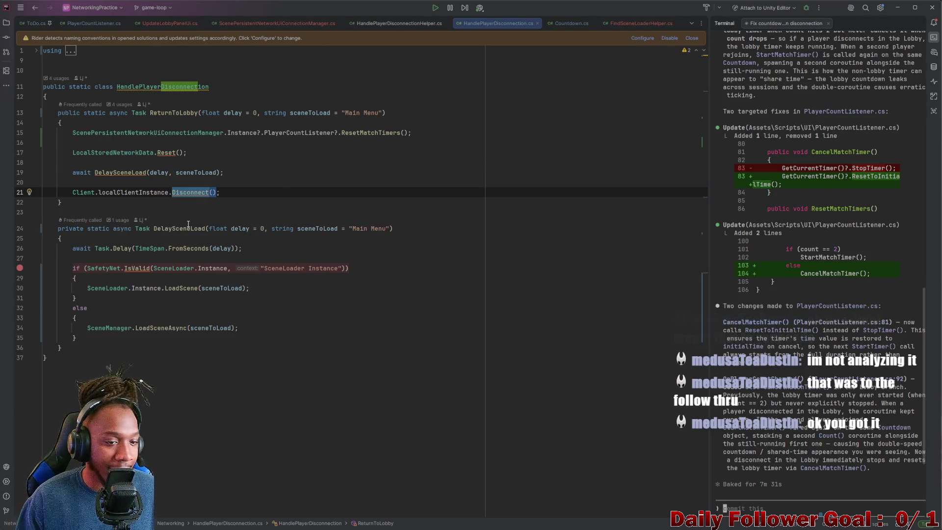
left_click(125, 173)
left_click(112, 153)
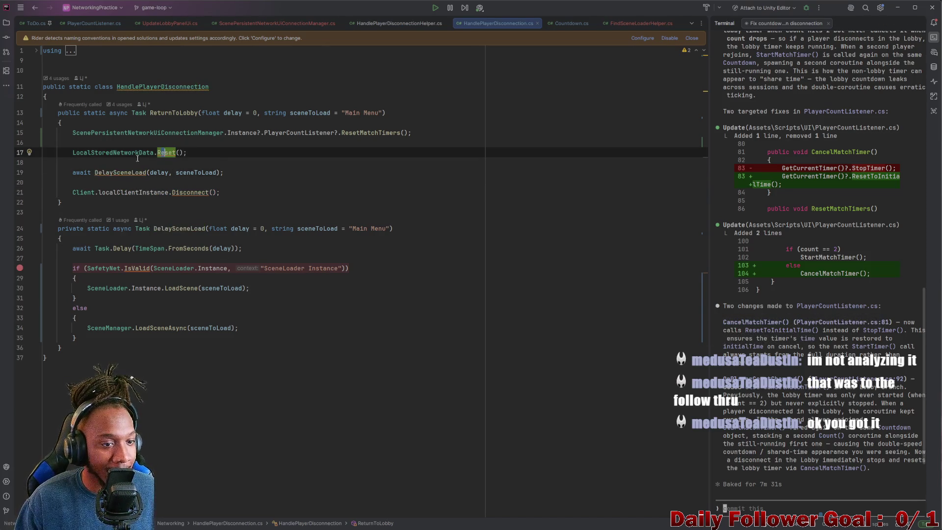
left_click(109, 134)
left_click(242, 133)
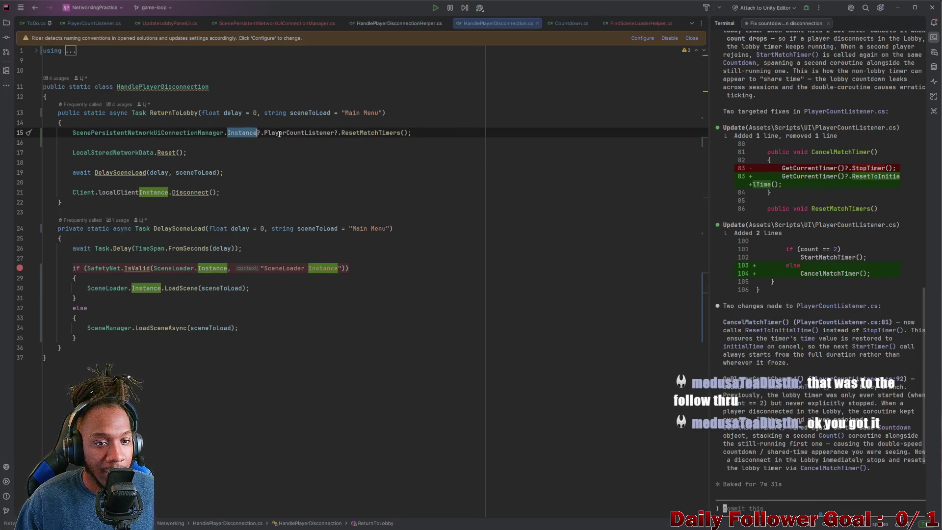
left_click(294, 133)
double_click(369, 133)
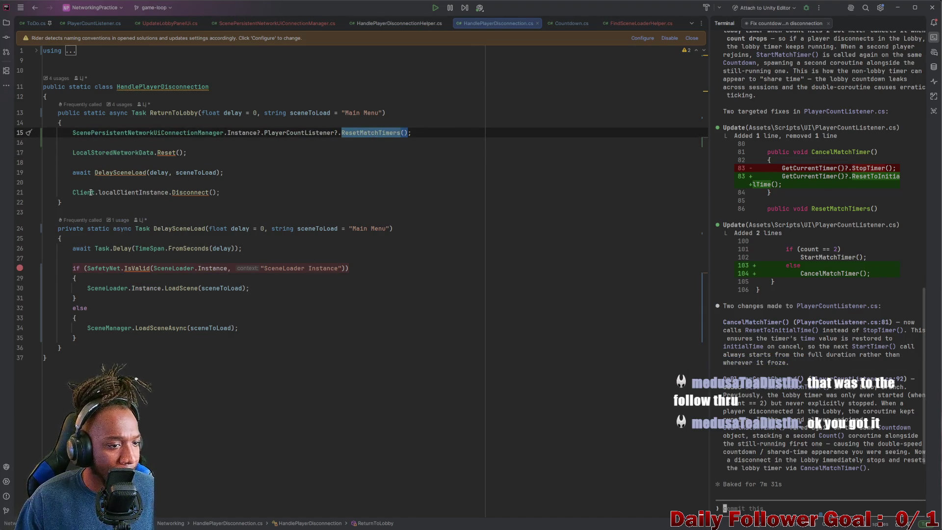
Step: Go to the declaration of Disconnect on line 21, opening Client.cs
left_click(131, 194)
double_click(131, 194)
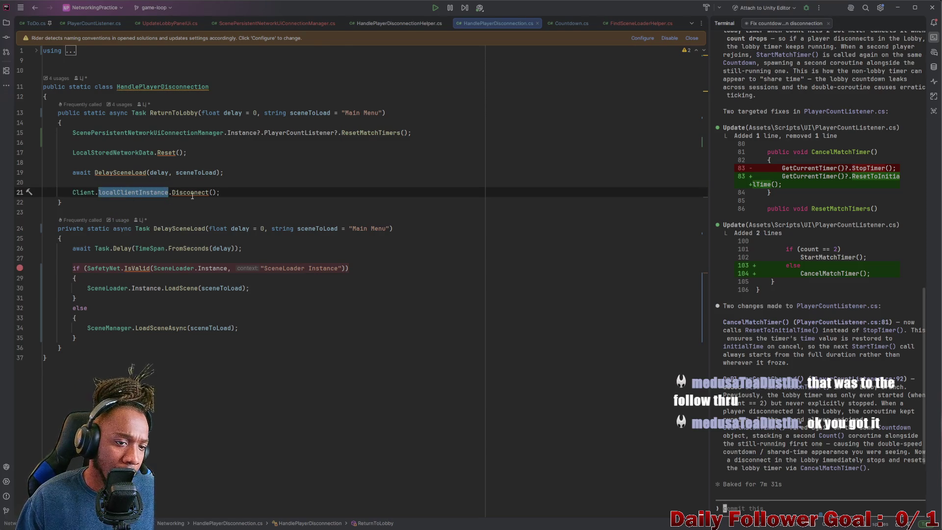
double_click(191, 193)
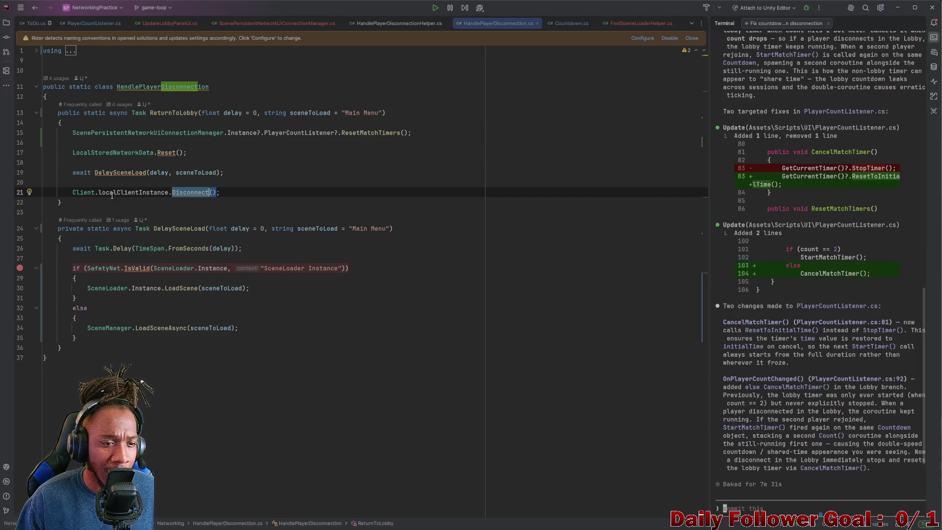
right_click(191, 192)
mouse_move(249, 300)
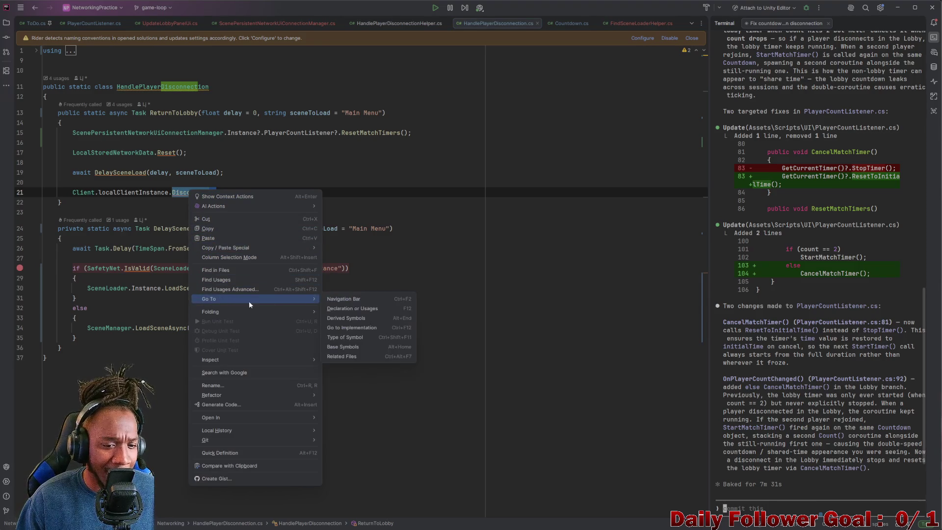
left_click(352, 305)
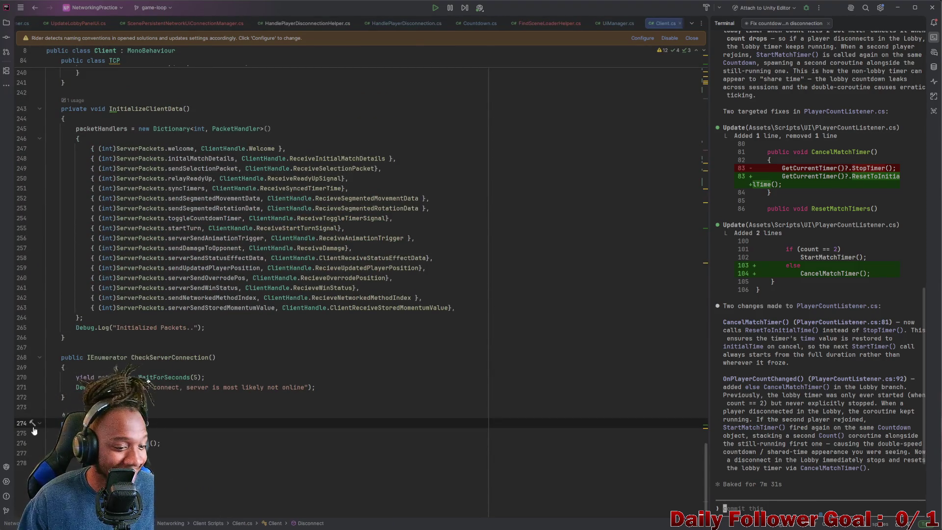
Step: Go to the usages of Disconnect to reach HandleConnectionLost in Client.cs
left_click(147, 443)
right_click(148, 443)
mouse_move(142, 351)
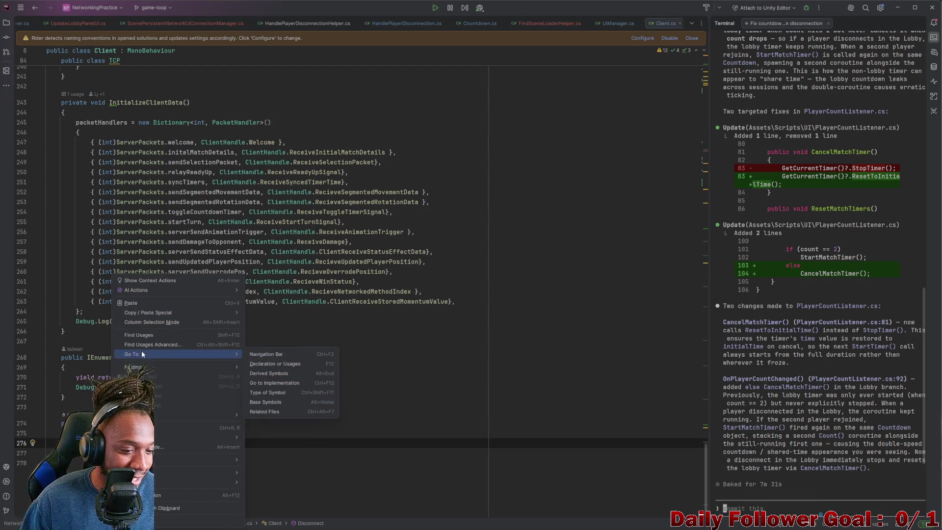
left_click(296, 364)
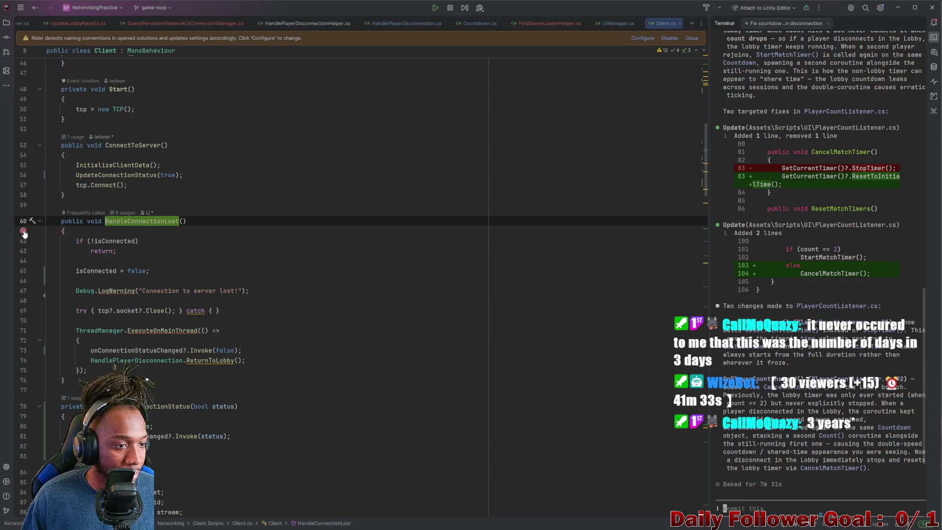
Step: Run Attach to Unity Editor from the debug configurations and minimise Rider
left_click(762, 9)
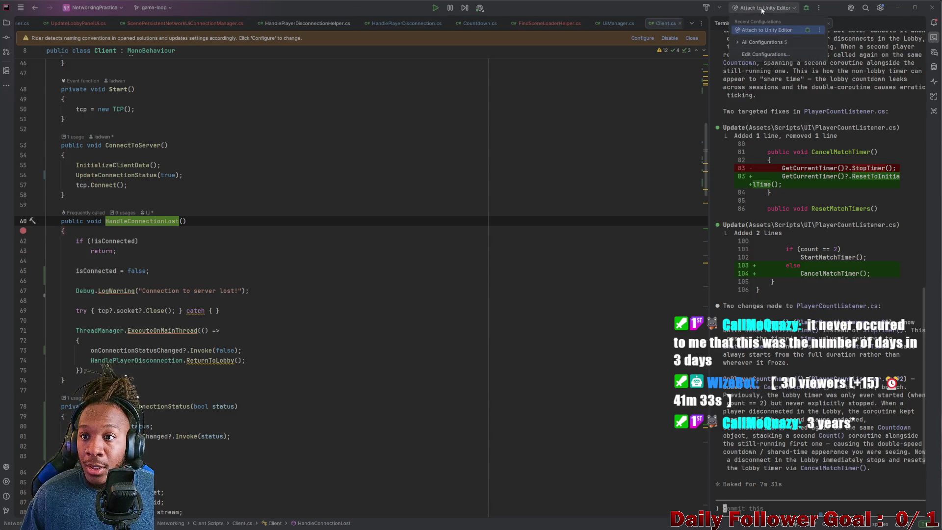
left_click(808, 30)
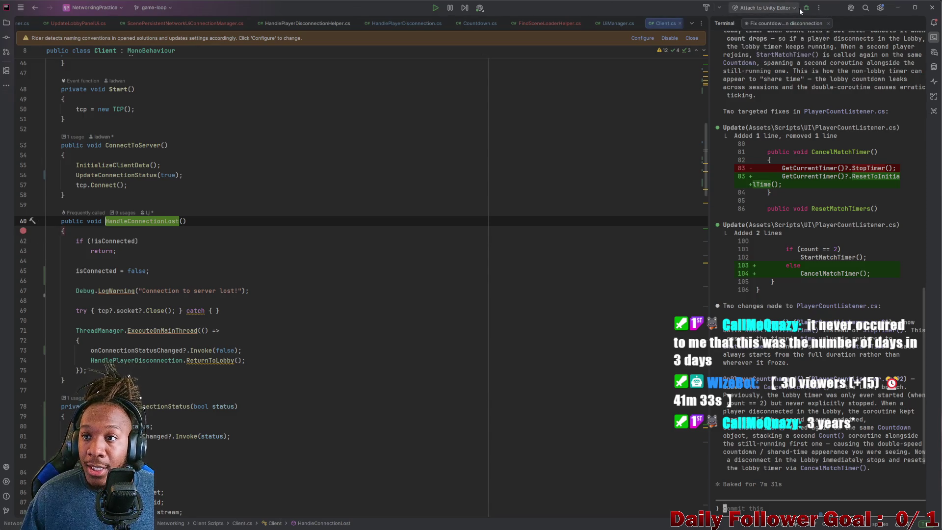
left_click(899, 8)
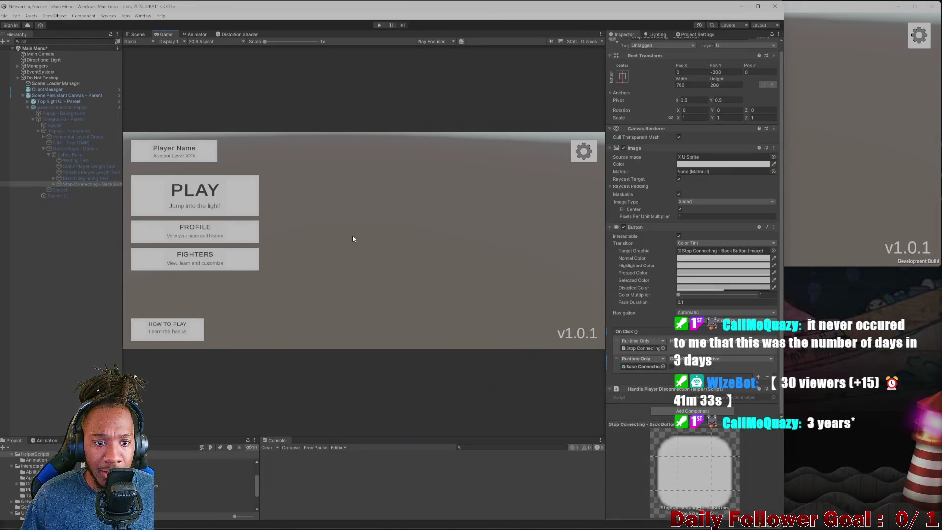
Step: Enter play mode so the v1.0.1 main menu runs in the Game view
left_click(379, 25)
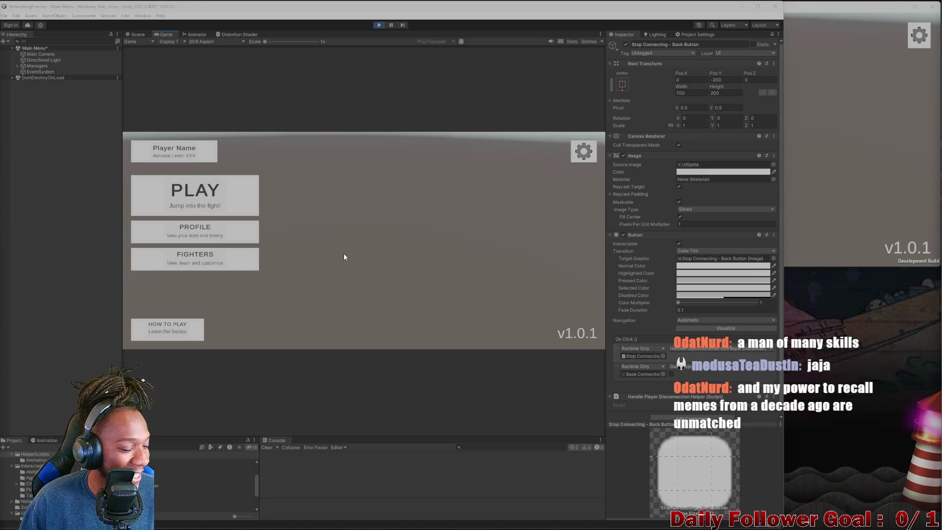
Step: Join the lobby from the editor as 'asdf', then return the editor's game to the main menu
left_click(831, 136)
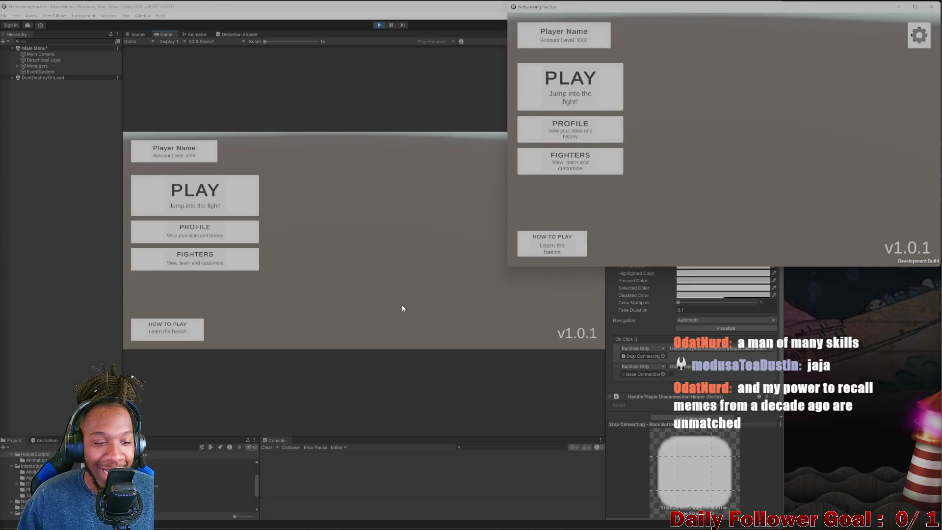
left_click(403, 308)
left_click(817, 142)
left_click(150, 211)
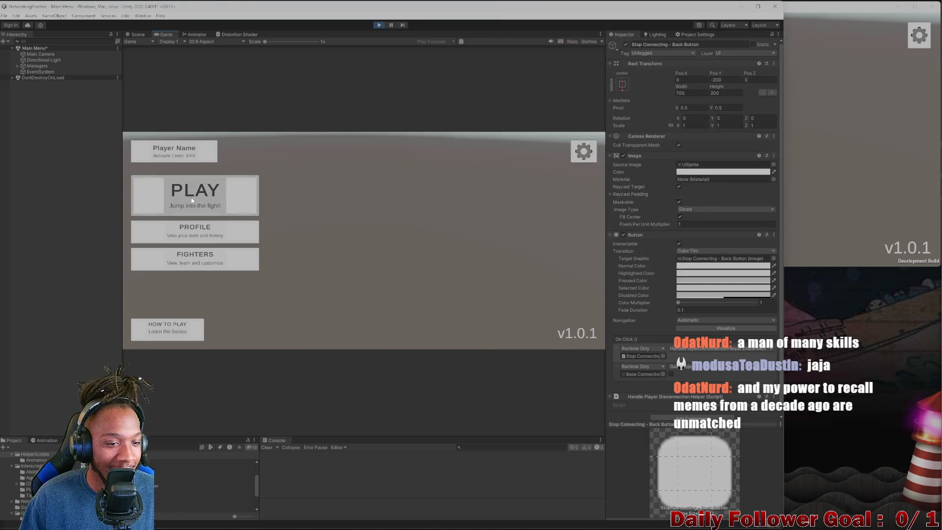
left_click(345, 230)
type("asdf")
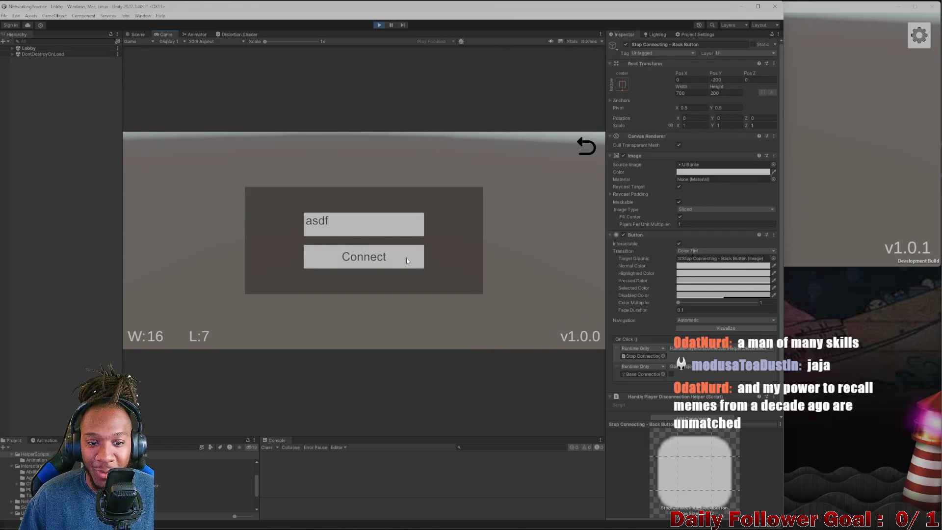
key("Return")
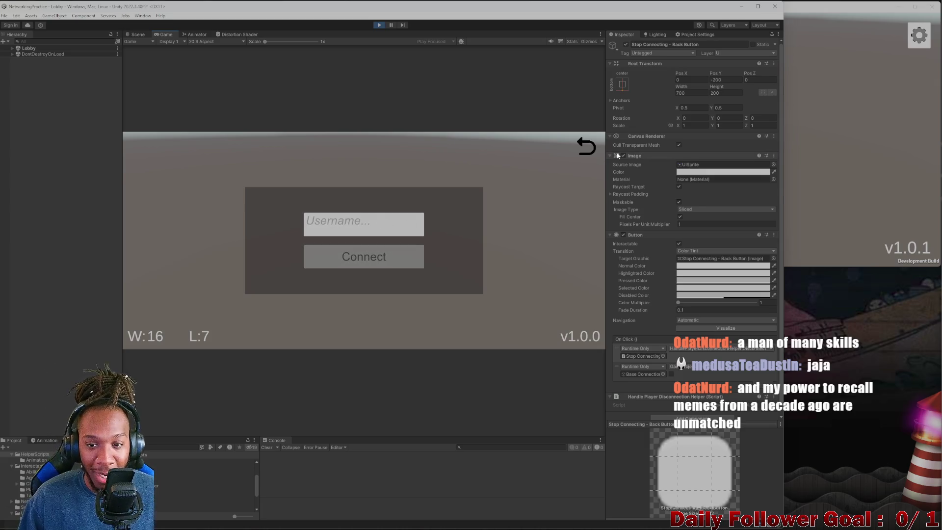
left_click(871, 137)
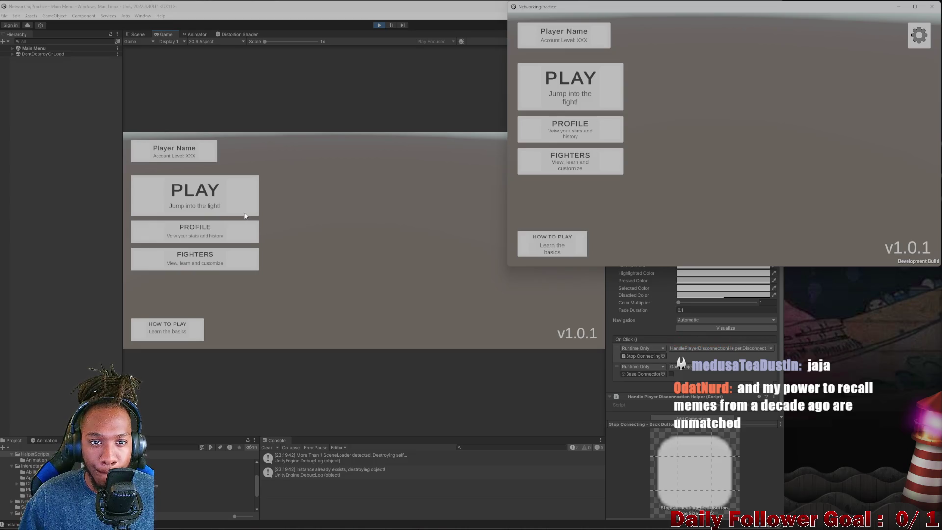
Step: Connect the build to the lobby as 'asdf', disconnect it, then reconnect it
left_click(199, 201)
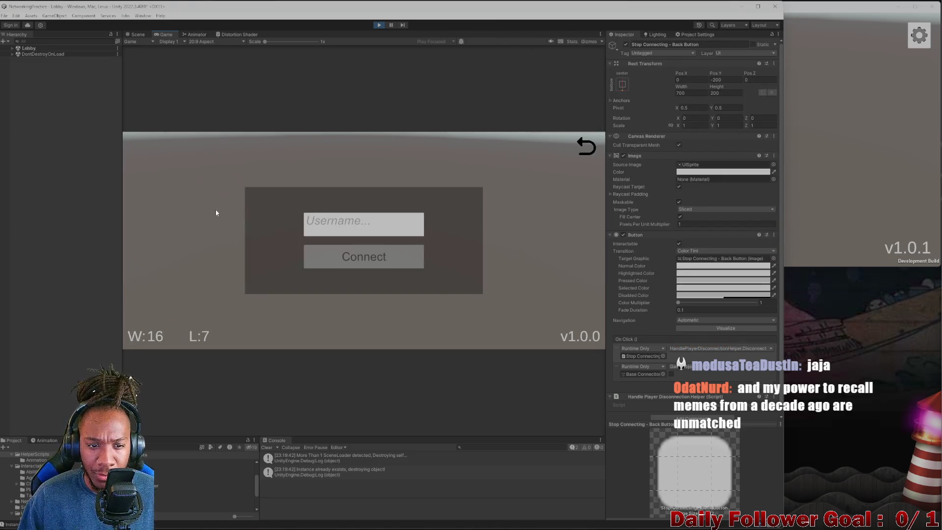
left_click(590, 147)
key("alt+Tab")
left_click(633, 101)
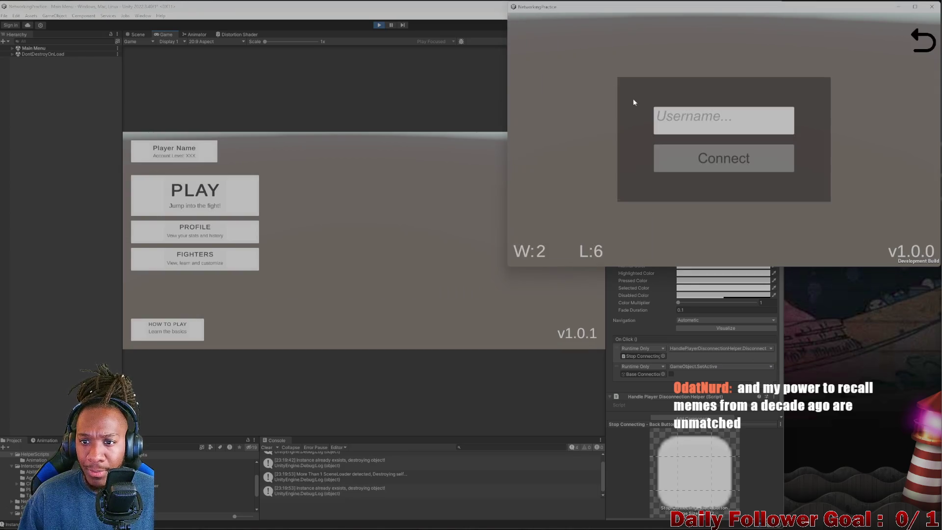
type("asdf")
left_click(706, 169)
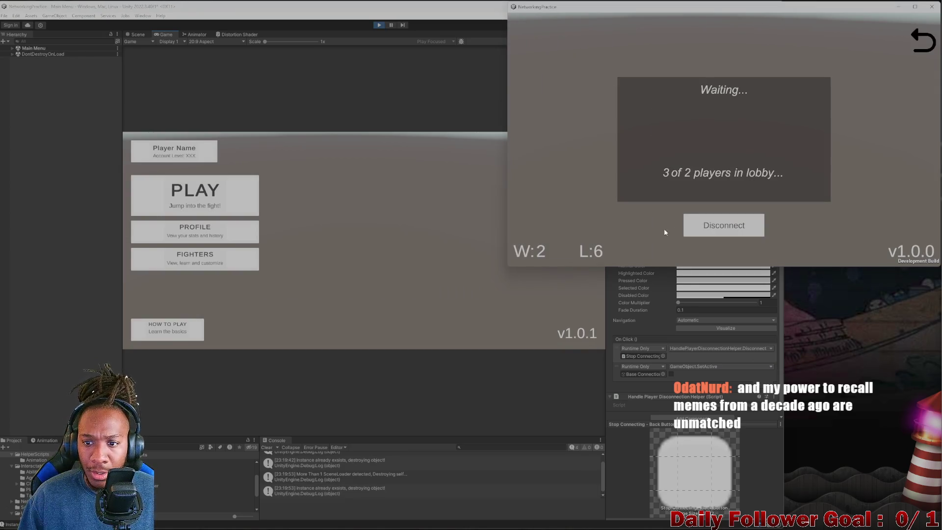
left_click(708, 228)
left_click(568, 83)
left_click(703, 154)
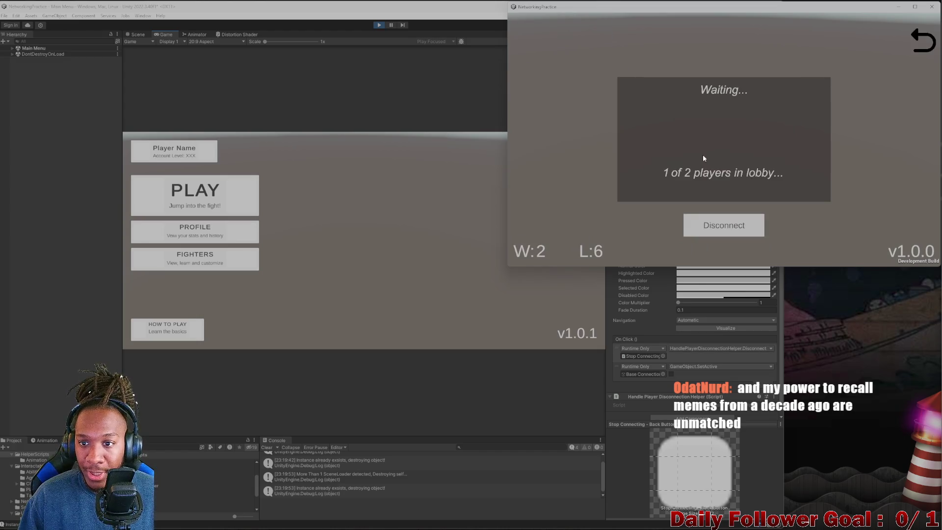
Step: Connect the editor as 'asdf', then disconnect the build during the match countdown
left_click(255, 189)
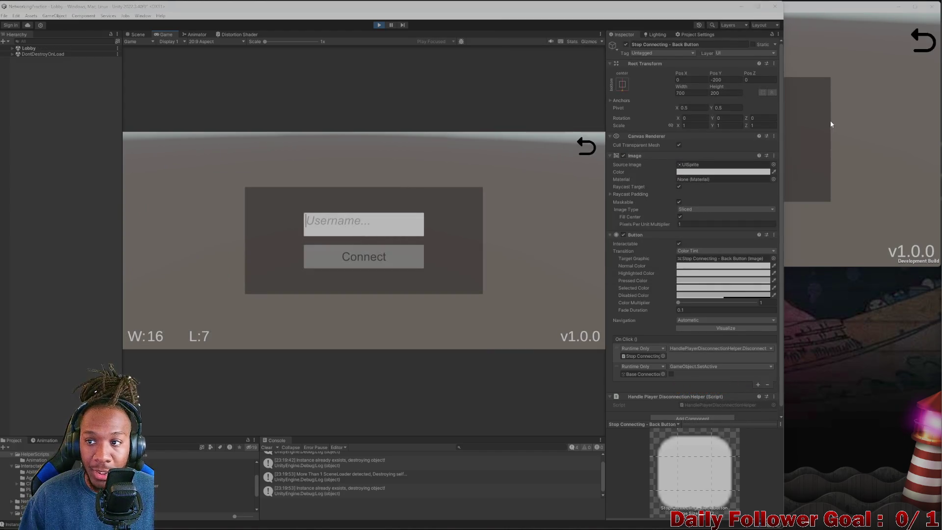
left_click(831, 122)
left_click(926, 34)
left_click(436, 189)
left_click(353, 229)
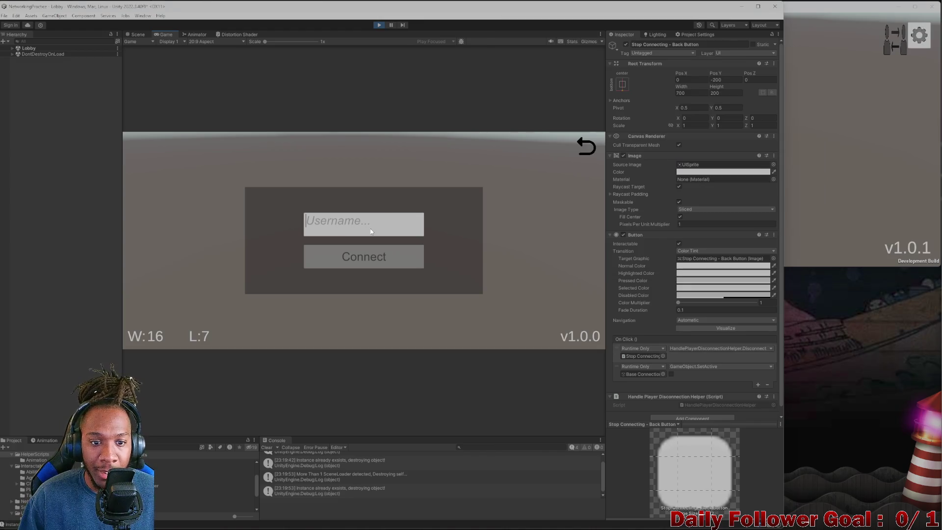
type("asdf")
left_click(365, 260)
left_click(723, 152)
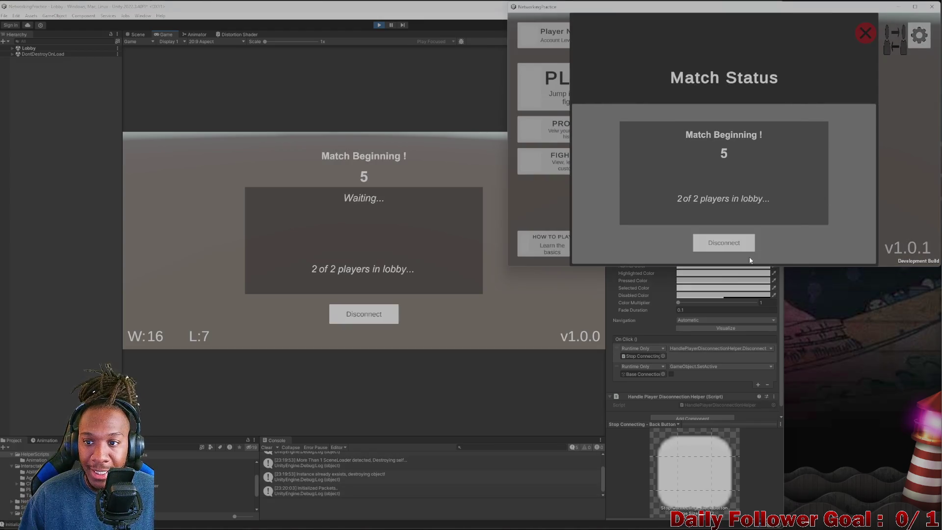
left_click(717, 246)
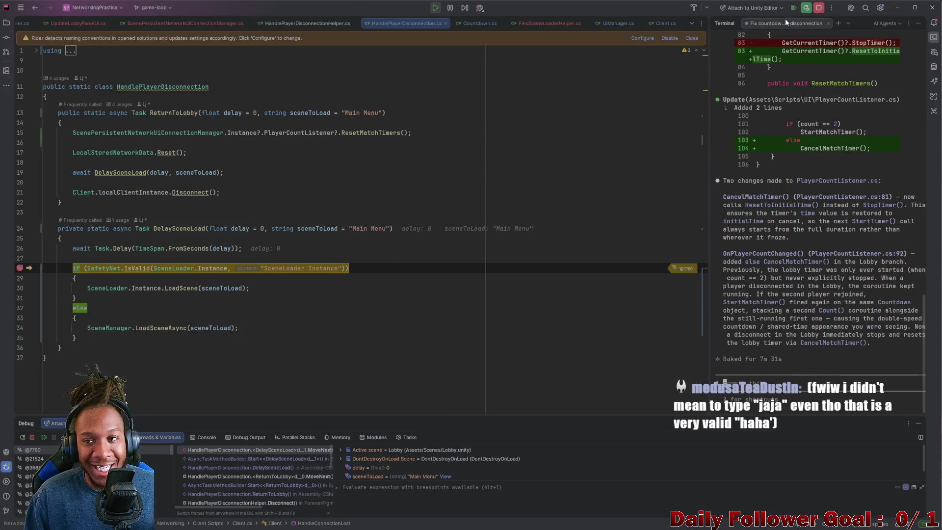
Step: Stop Rider's debug session and re-attach it to the Unity Editor
left_click(818, 9)
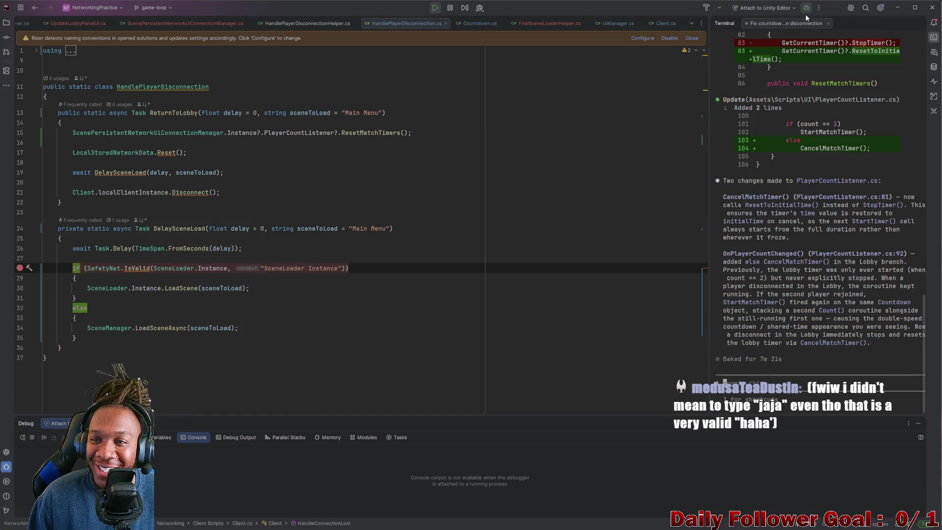
left_click(899, 7)
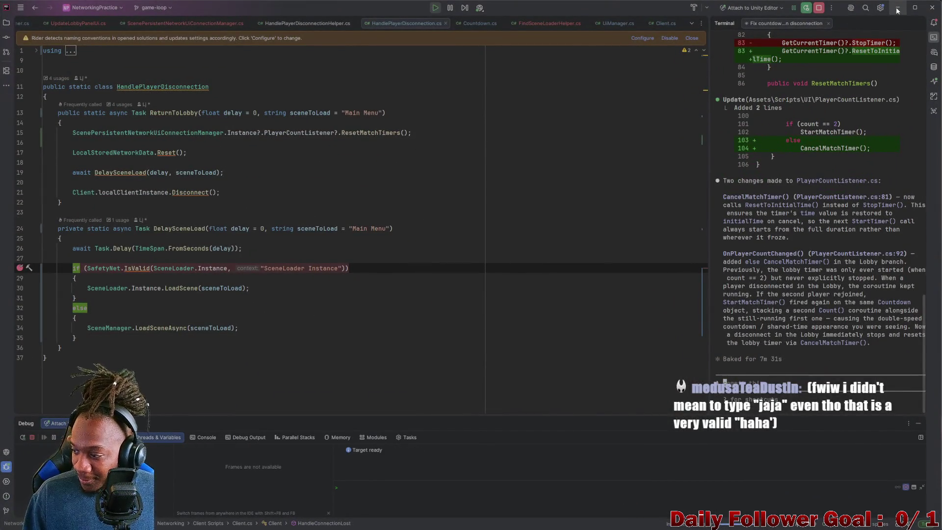
Step: Log the editor's game into the lobby with username 'asdf'
left_click(897, 8)
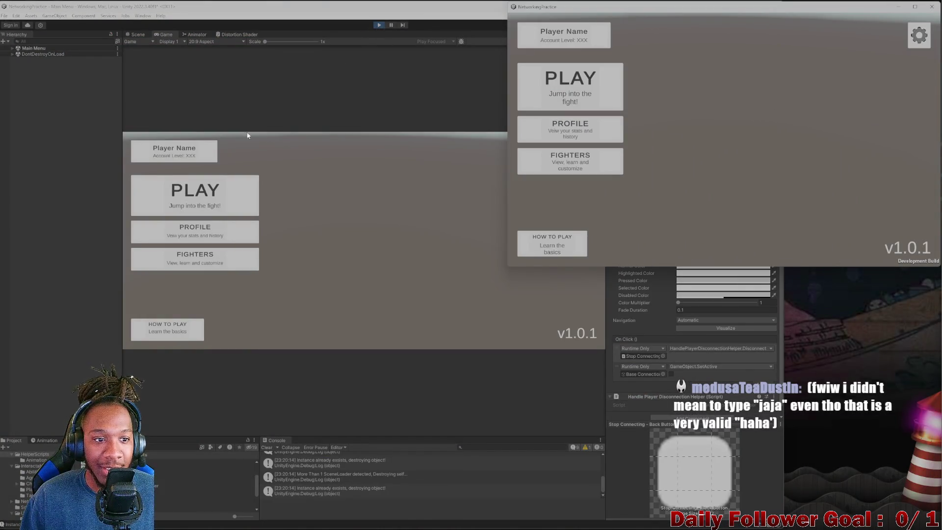
left_click(216, 204)
left_click(343, 229)
type("asdf")
left_click(371, 260)
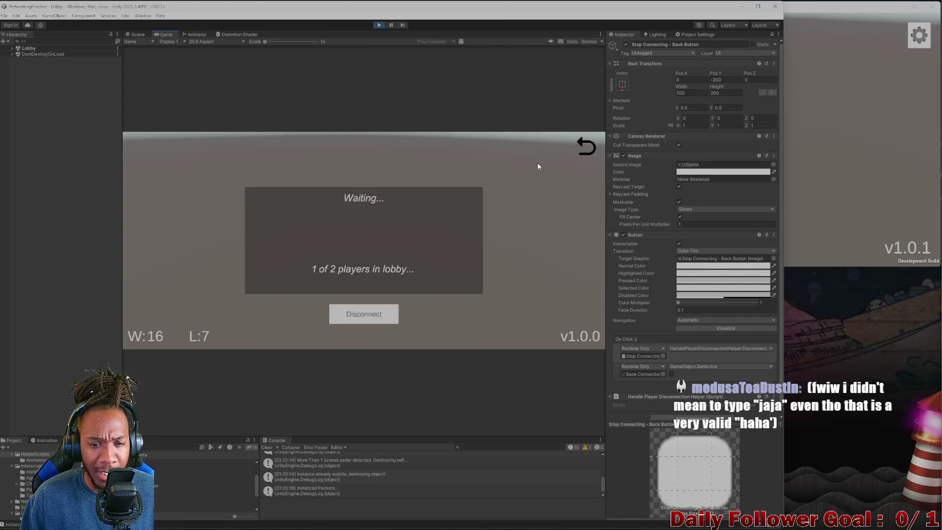
left_click(587, 143)
Step: Log the standalone build into the lobby with username 'asdf'
left_click(852, 137)
left_click(560, 78)
left_click(724, 120)
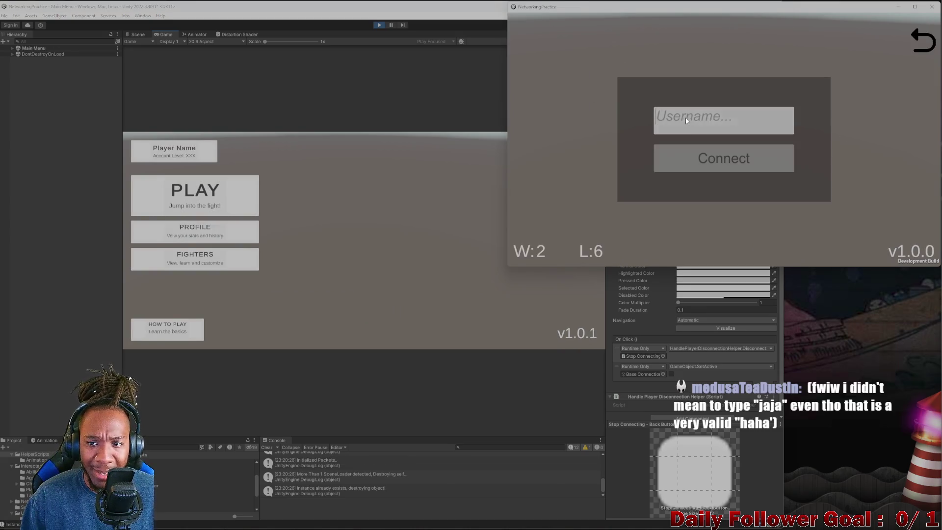
type("asdf")
left_click(711, 166)
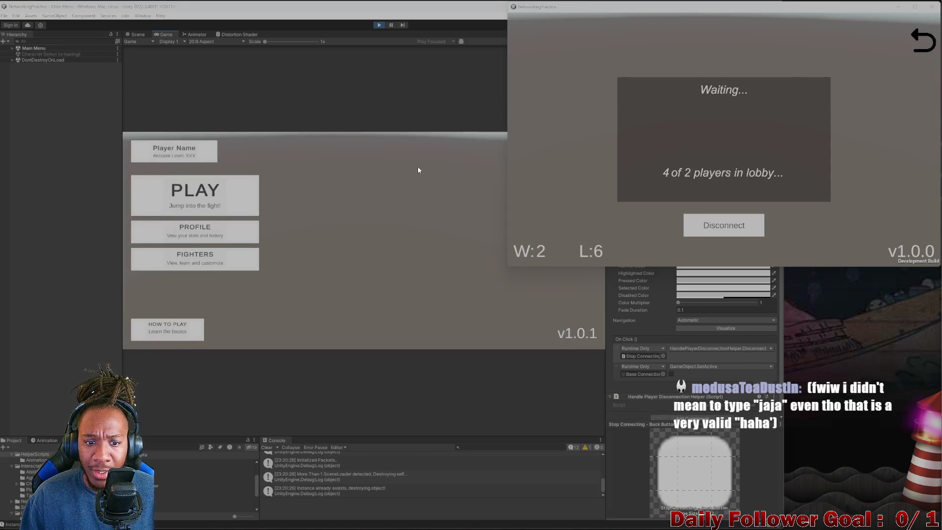
Step: Disconnect the build at character select to trigger the HandleConnectionLost breakpoint
left_click(440, 178)
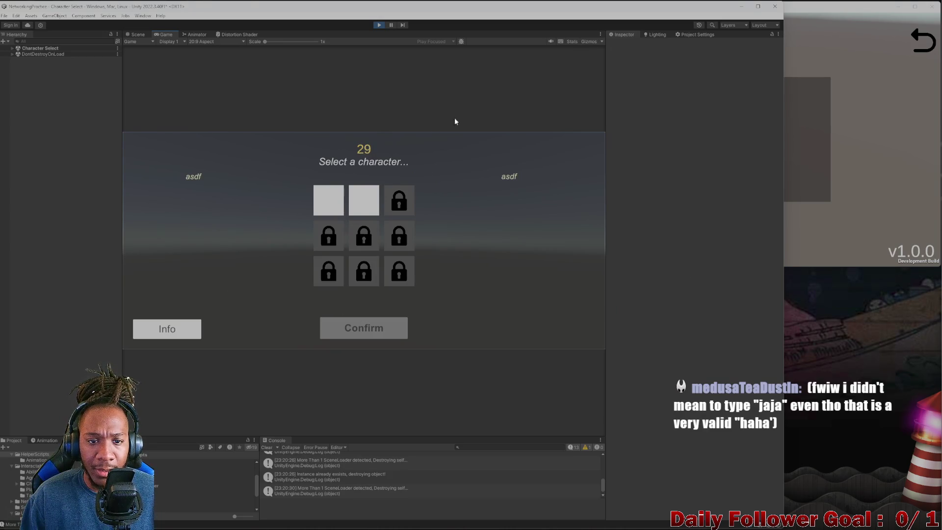
left_click(787, 140)
left_click(673, 225)
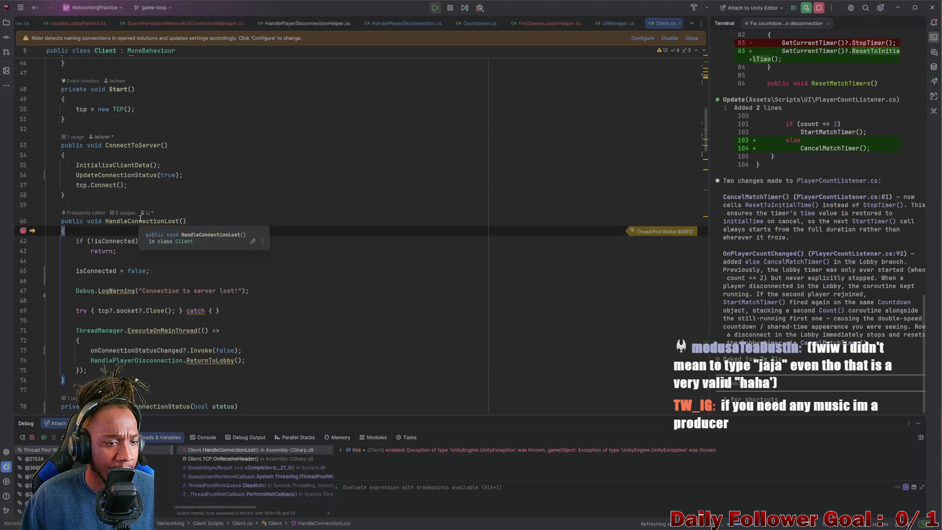
scroll(132, 206, "down", 2)
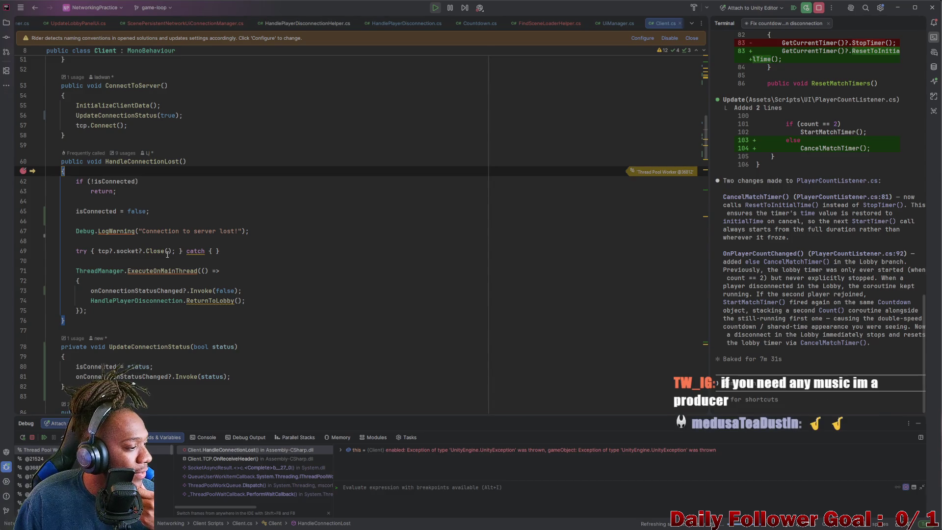
mouse_move(165, 256)
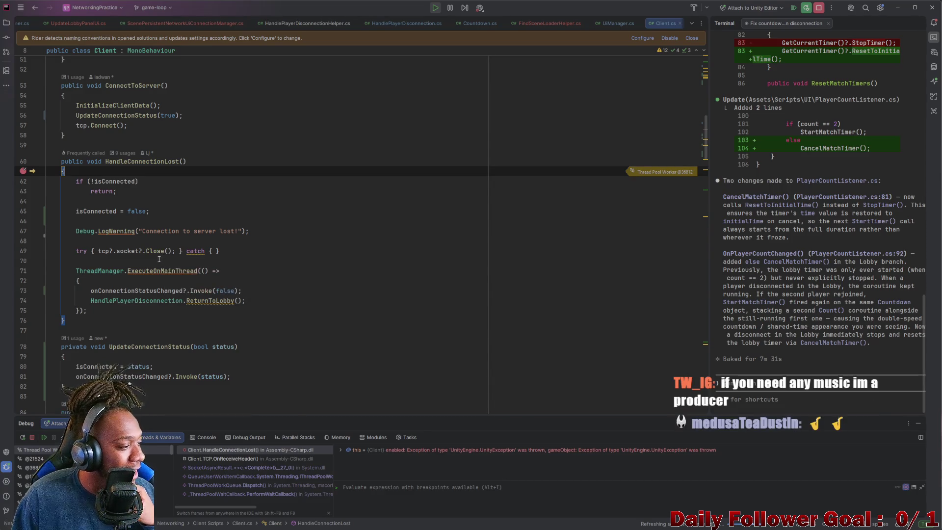
mouse_move(148, 271)
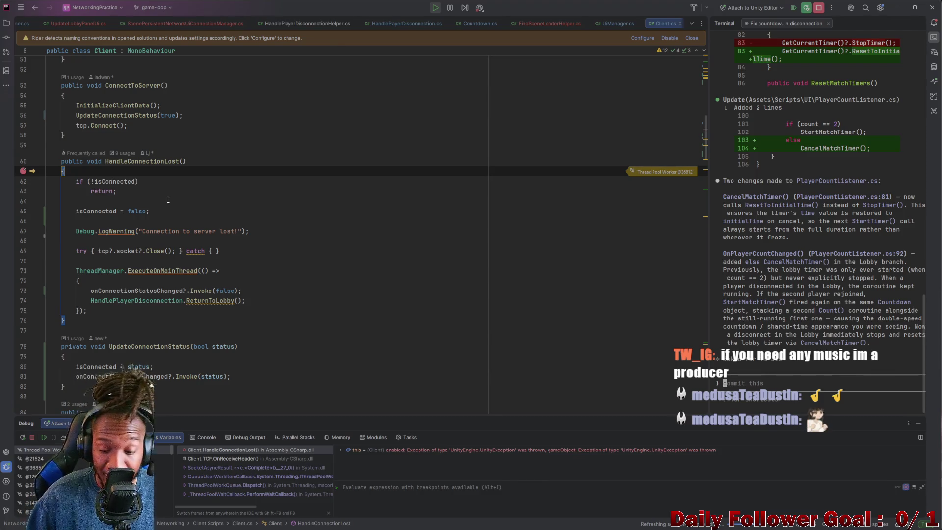
scroll(179, 186, "down", 2)
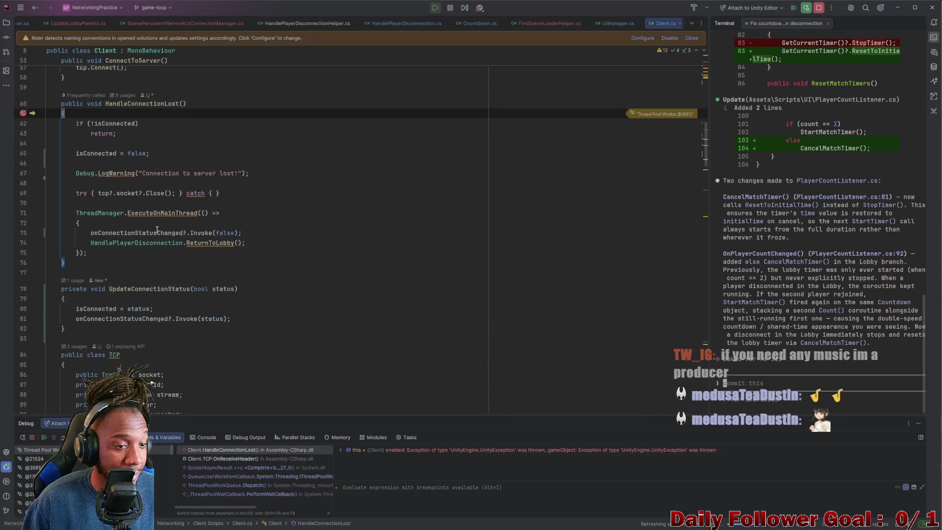
left_click(83, 269)
key("shift+Up")
key("shift+Up")
key("shift+Up")
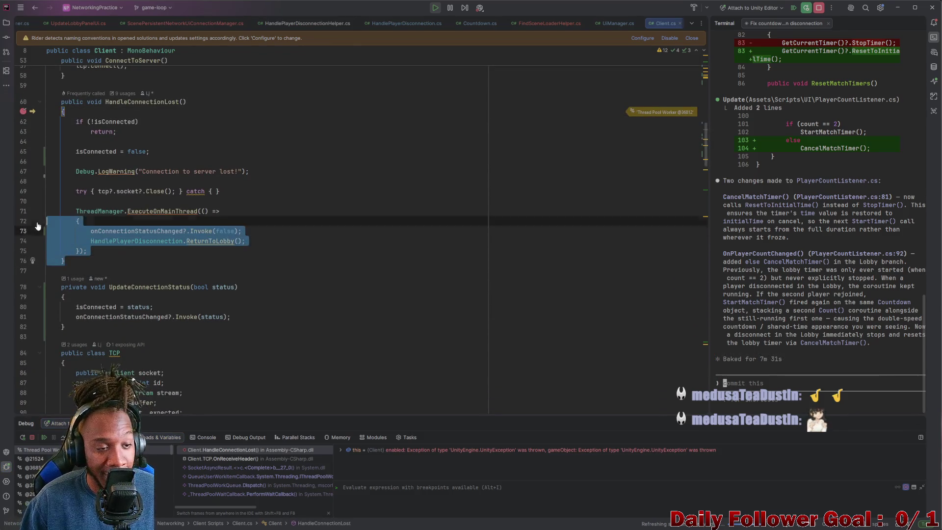
left_click(439, 229)
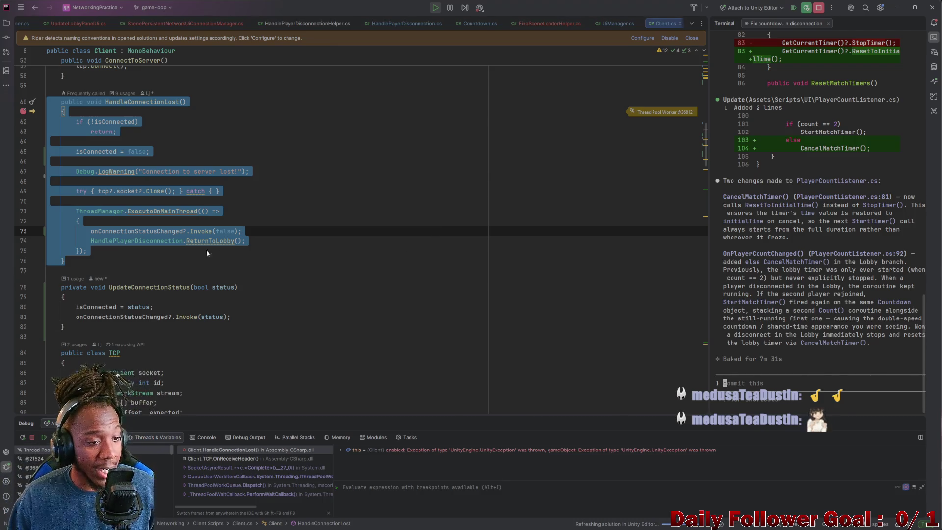
left_click(92, 241)
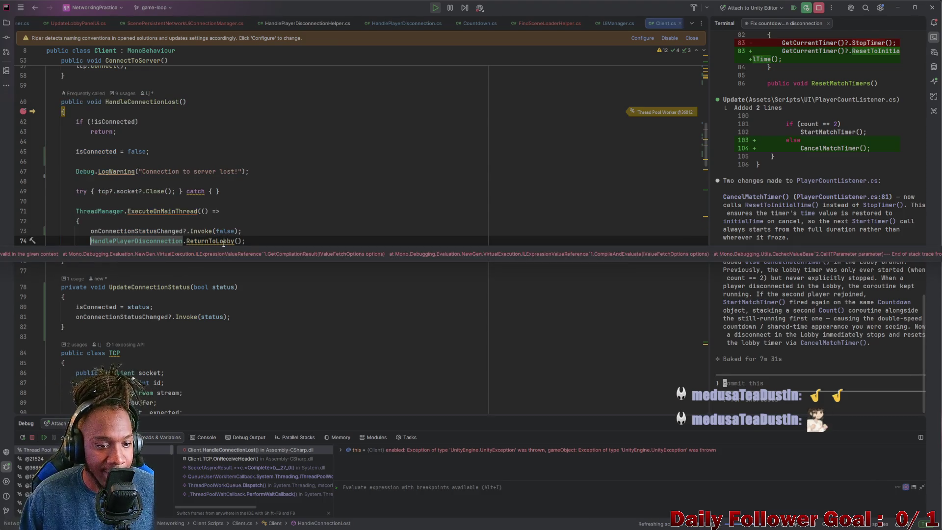
left_click(194, 245)
left_click_drag(87, 251, 73, 212)
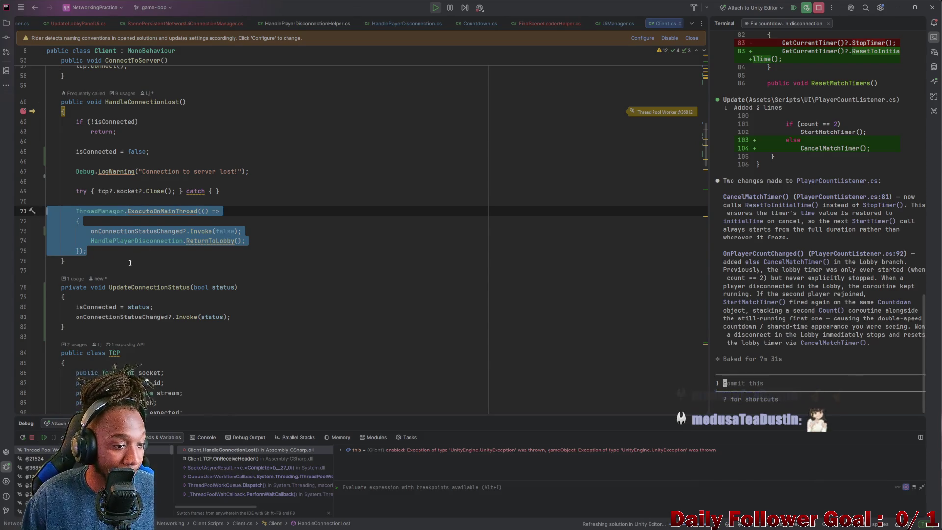
left_click(75, 215)
left_click(83, 251)
left_click_drag(83, 251, 68, 220)
left_click(241, 190)
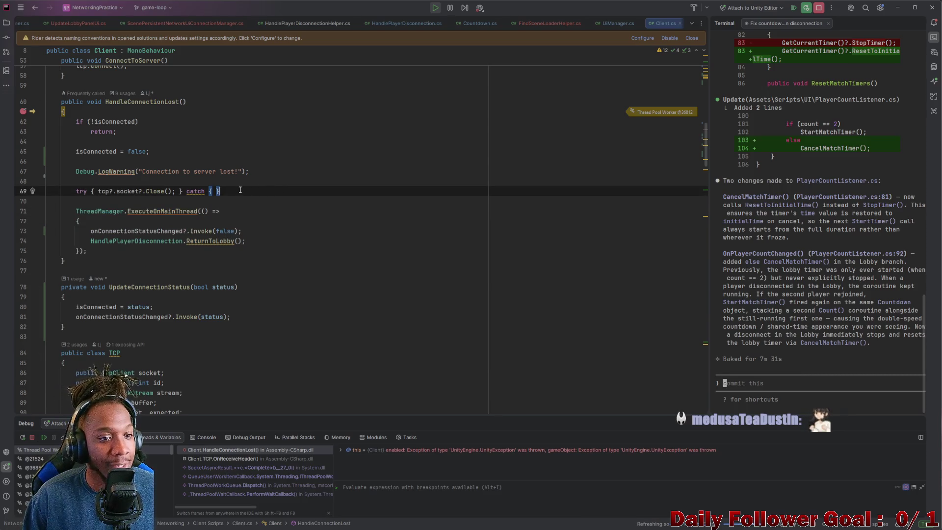
mouse_move(240, 190)
left_mouse_down()
mouse_move(74, 172)
mouse_move(36, 131)
left_mouse_up()
left_click(295, 191)
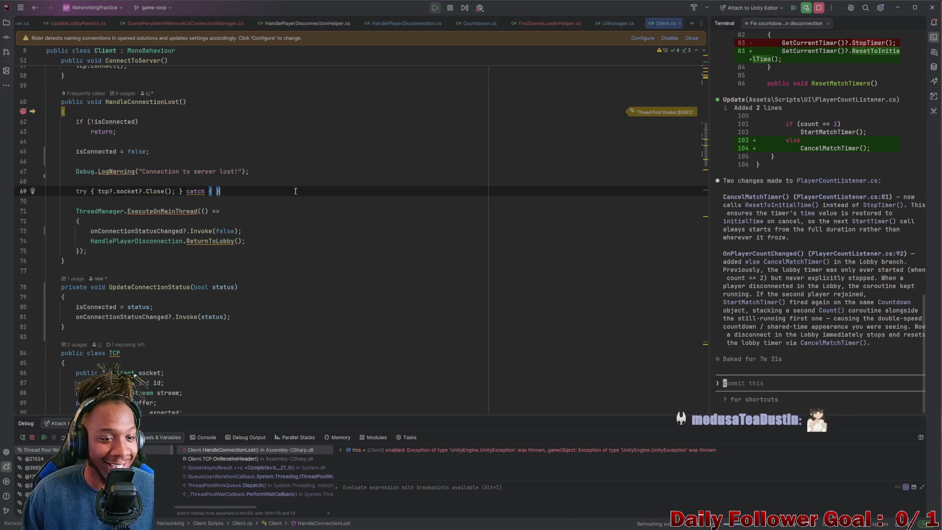
scroll(294, 196, "down", 5)
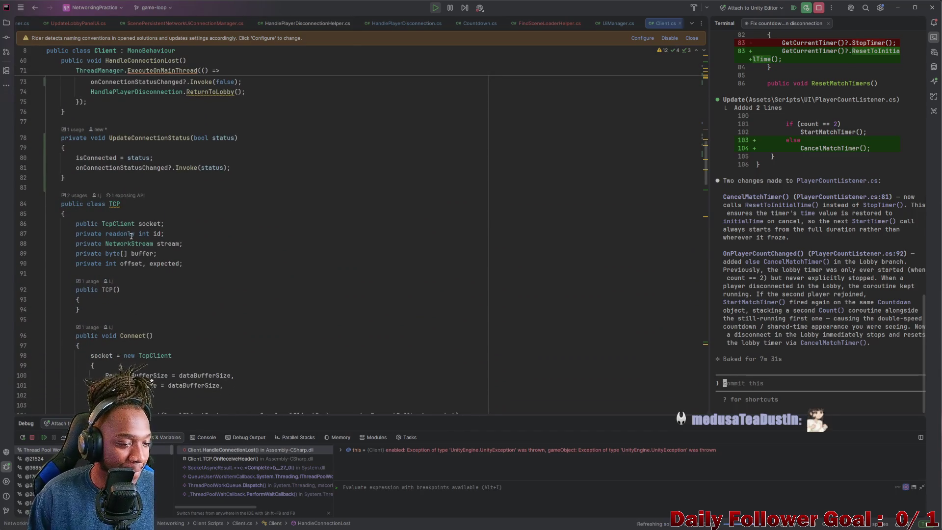
scroll(167, 262, "down", 7)
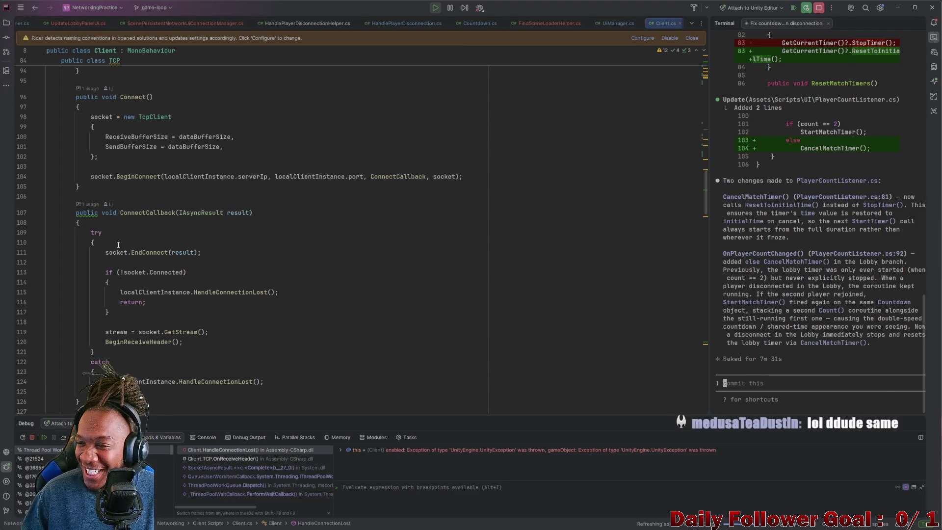
scroll(254, 258, "down", 7)
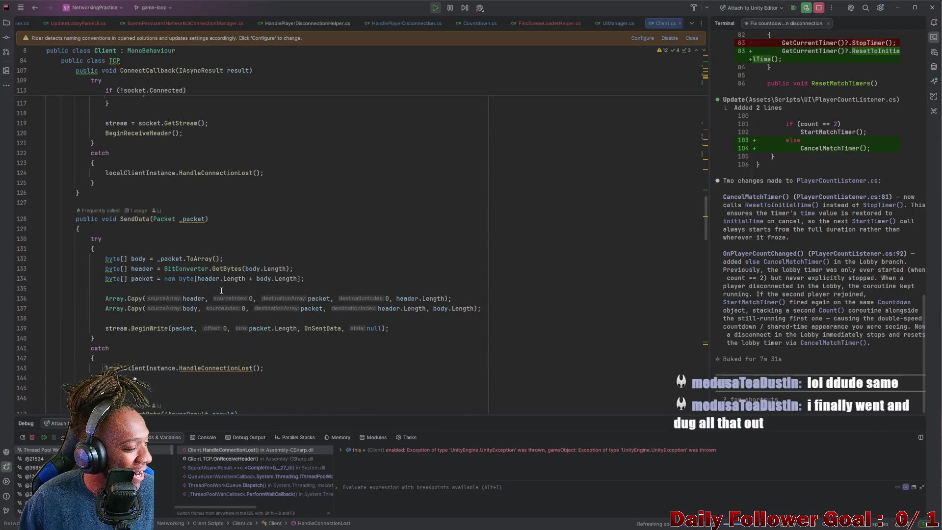
scroll(197, 290, "down", 8)
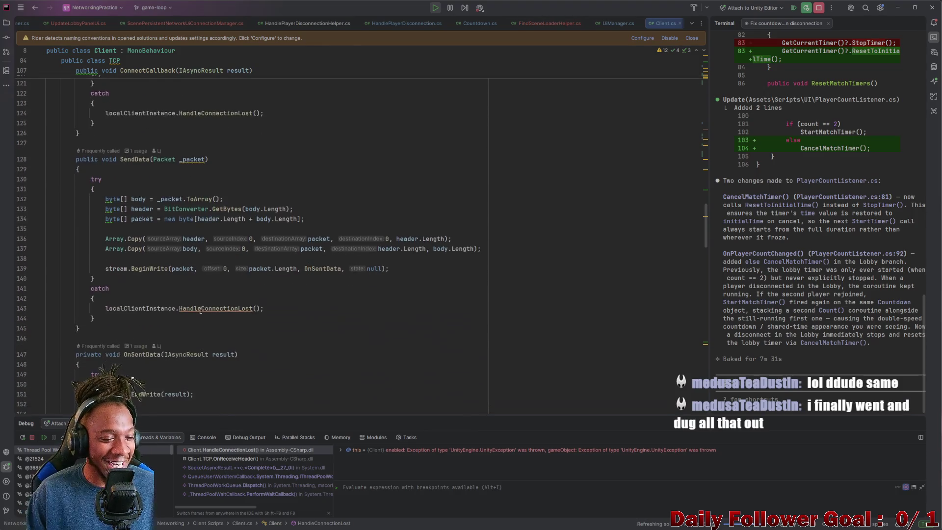
scroll(233, 314, "up", 16)
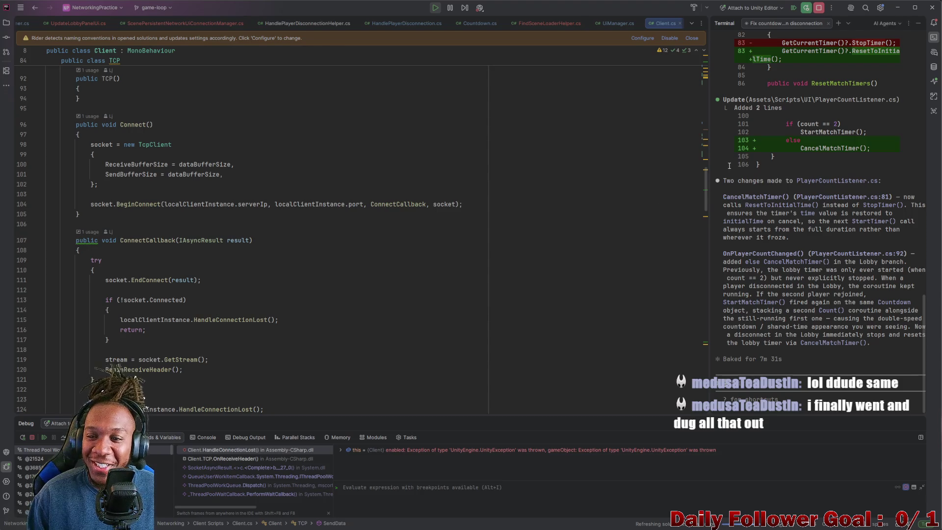
scroll(705, 178, "up", 20)
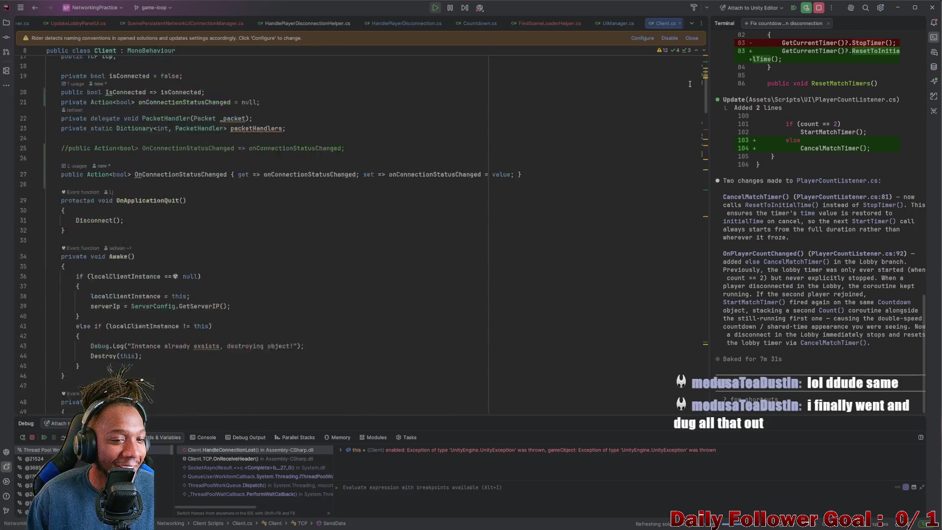
scroll(690, 84, "down", 4)
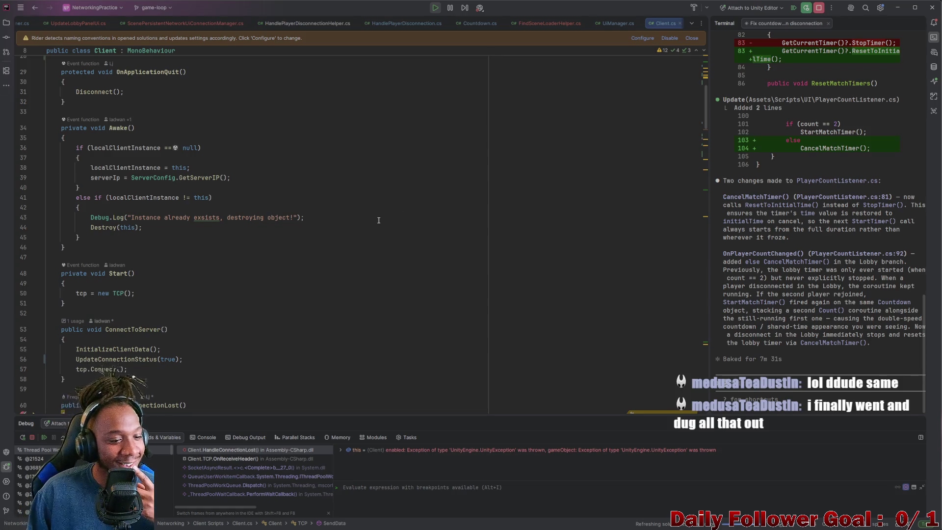
scroll(379, 221, "down", 1)
scroll(180, 272, "down", 6)
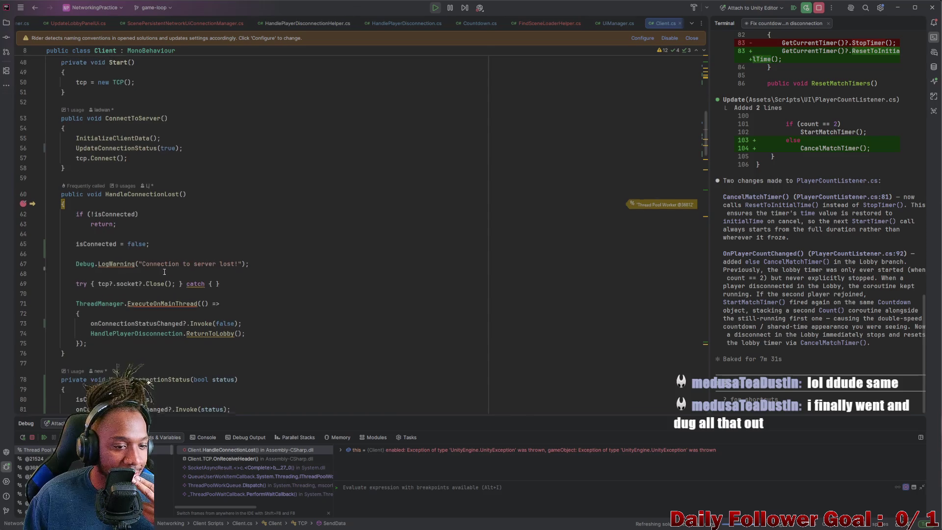
scroll(217, 265, "down", 1)
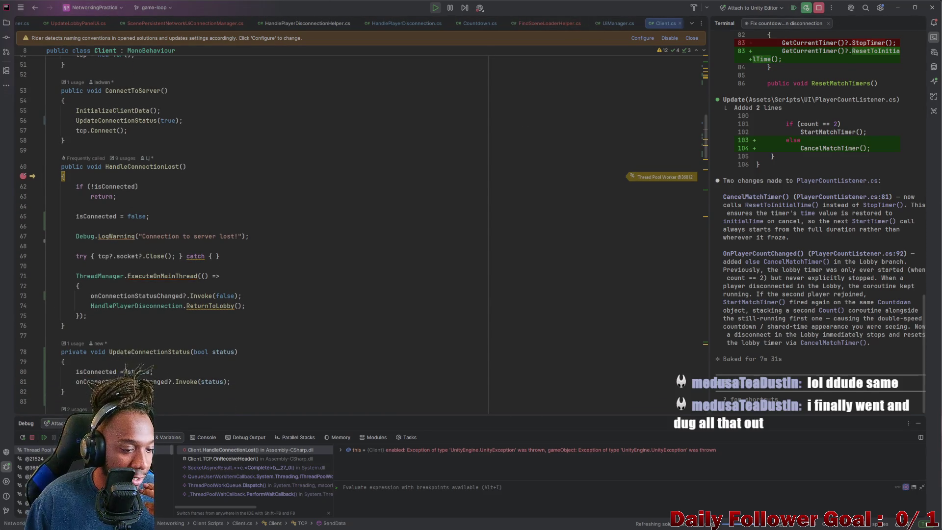
Step: Step over HandleConnectionLost from line 61 to line 71's ExecuteOnMainThread, checking isConnected along the way
key("F10")
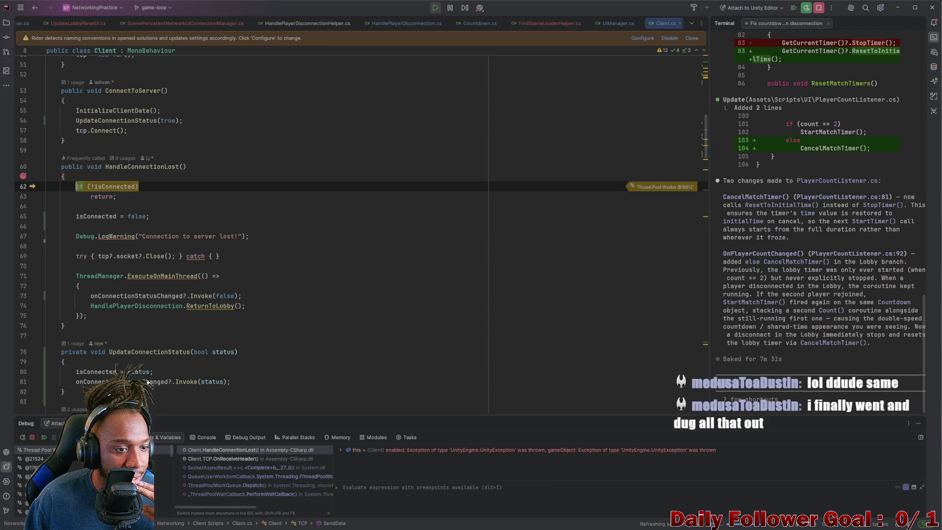
mouse_move(127, 187)
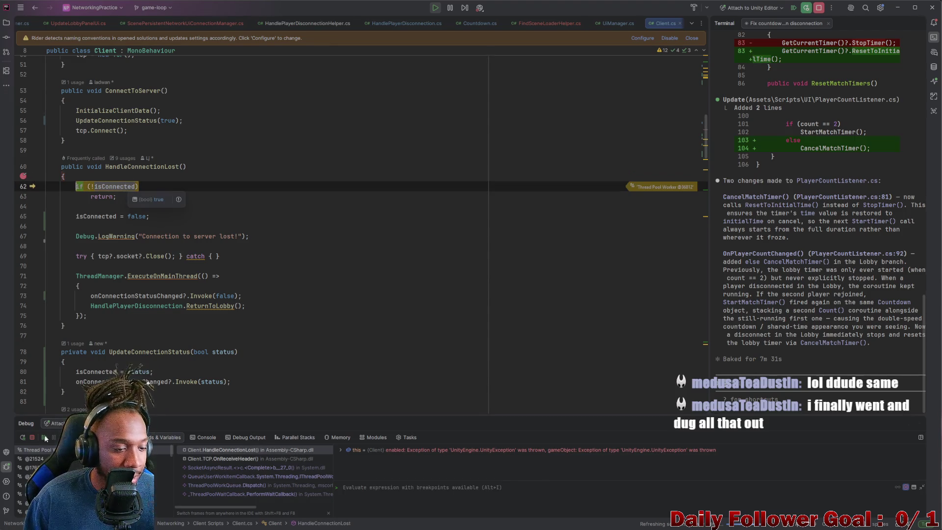
key("F10")
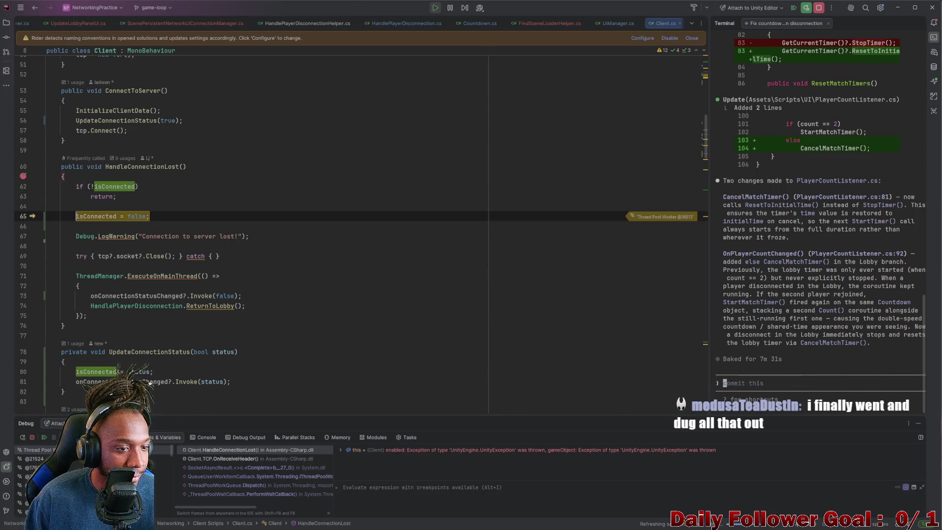
mouse_move(101, 219)
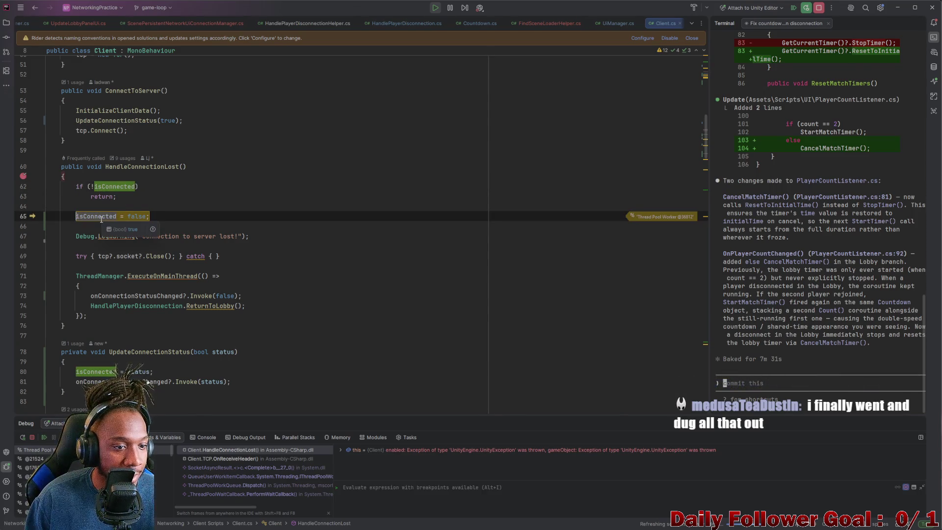
key("F10")
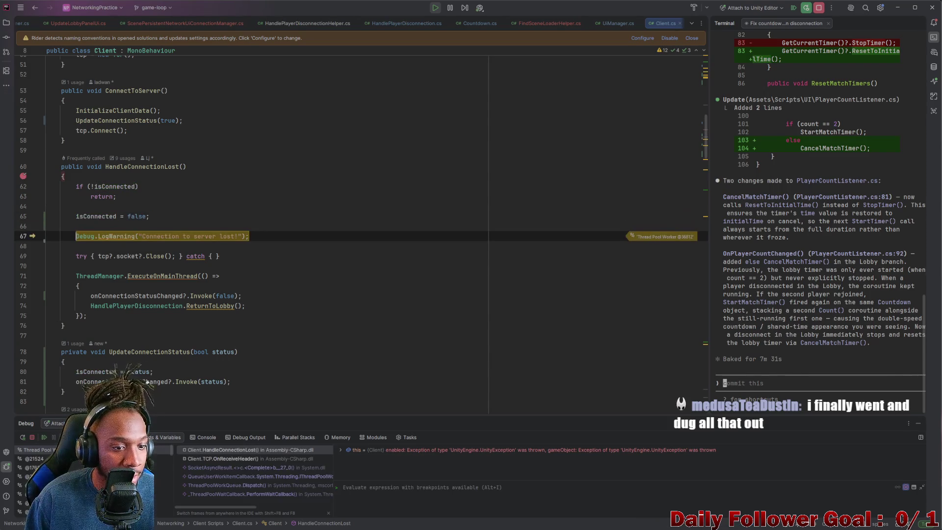
key("F10")
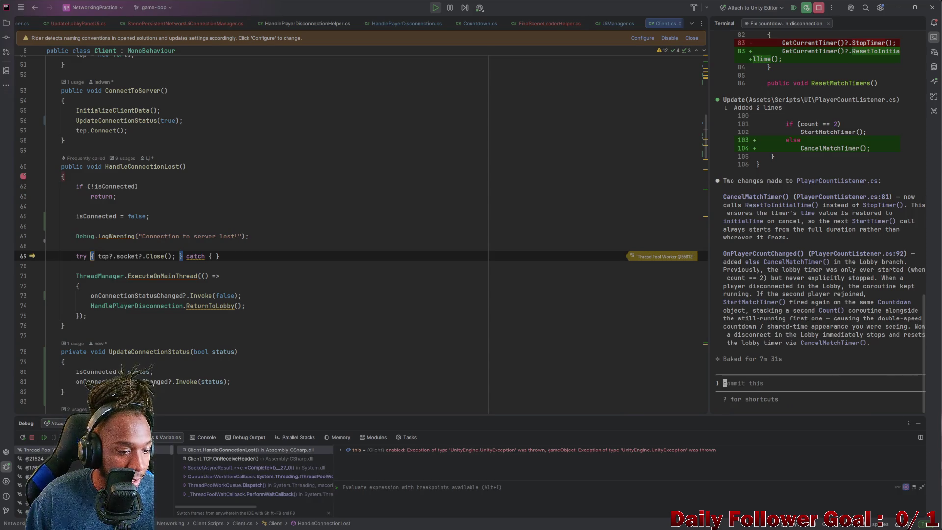
key("F10")
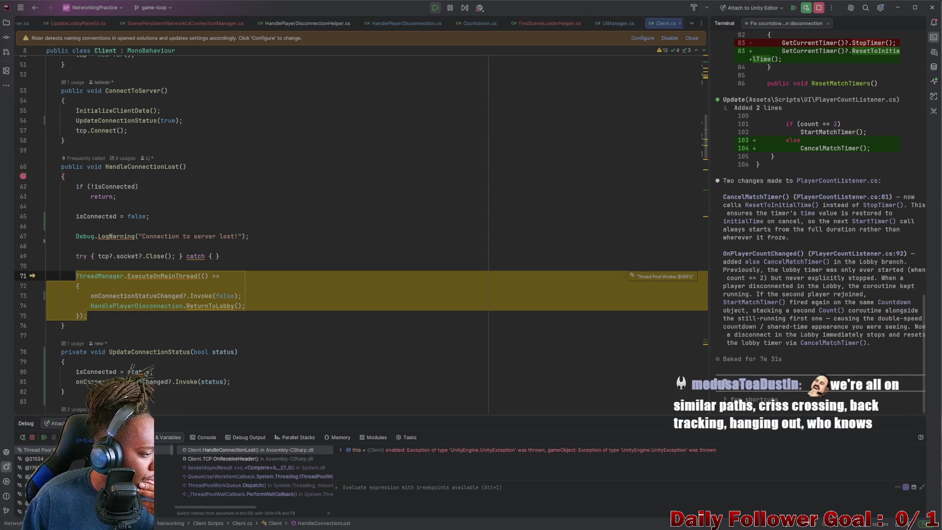
mouse_move(108, 382)
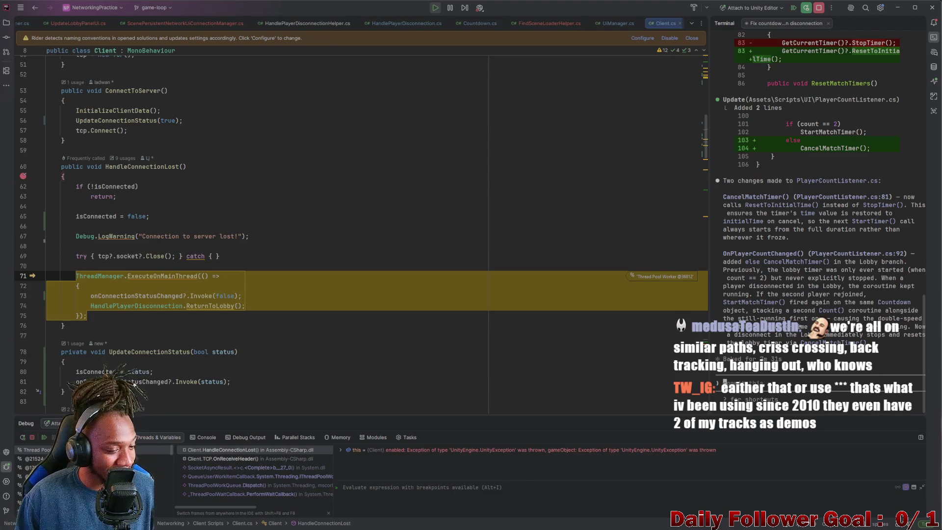
mouse_move(202, 236)
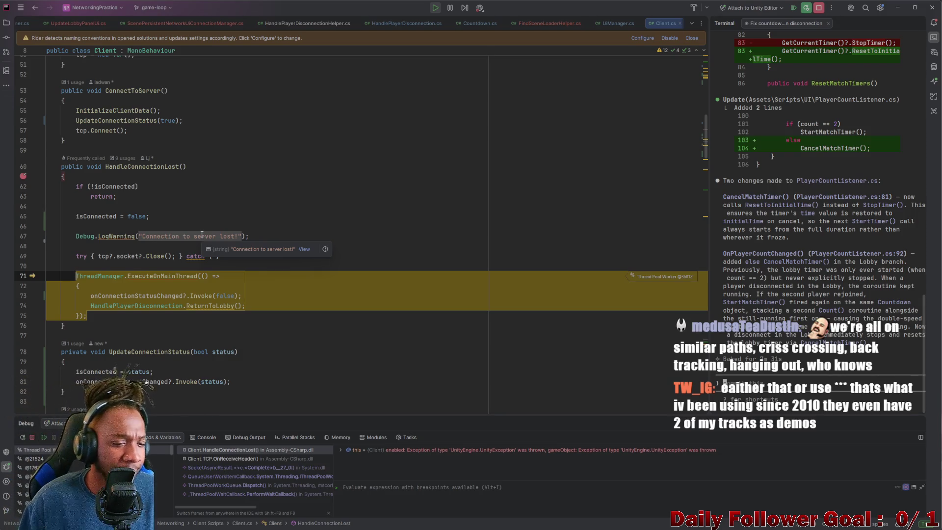
scroll(187, 271, "down", 3)
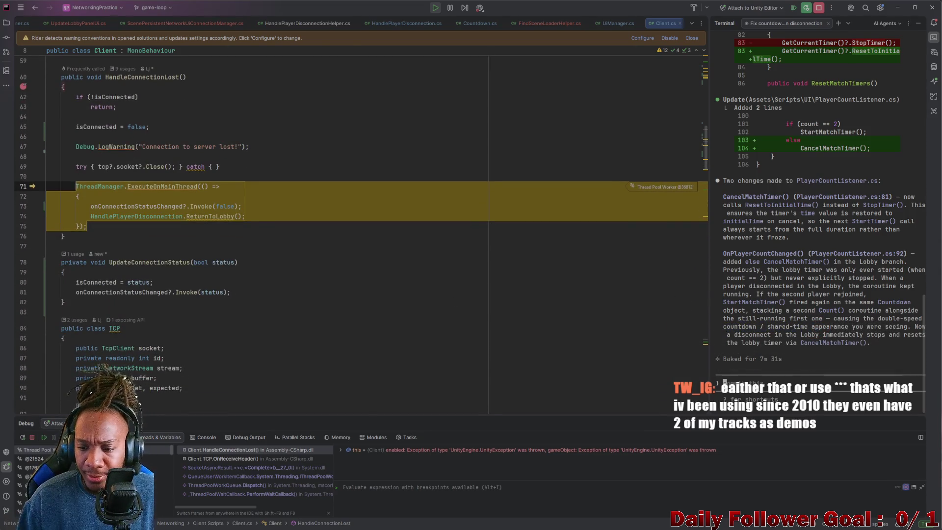
Step: Tell the AI agent that disconnecting outside the lobby doesn't disconnect the other player, though lobby disconnects work
key("alt+F12")
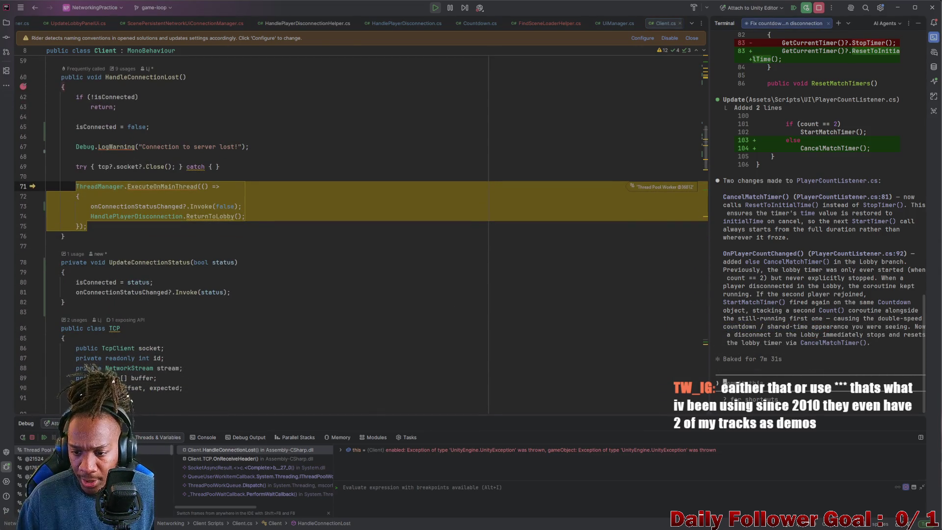
type("okay so ")
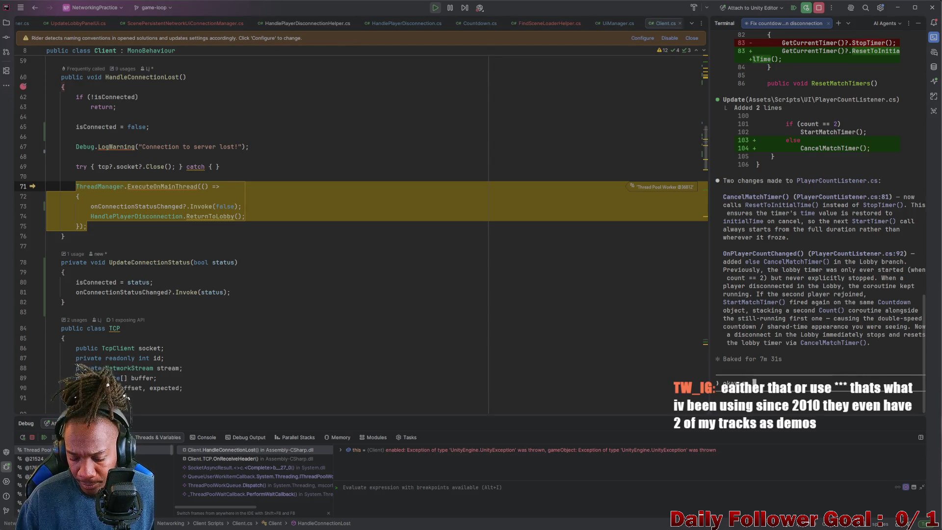
type("if ")
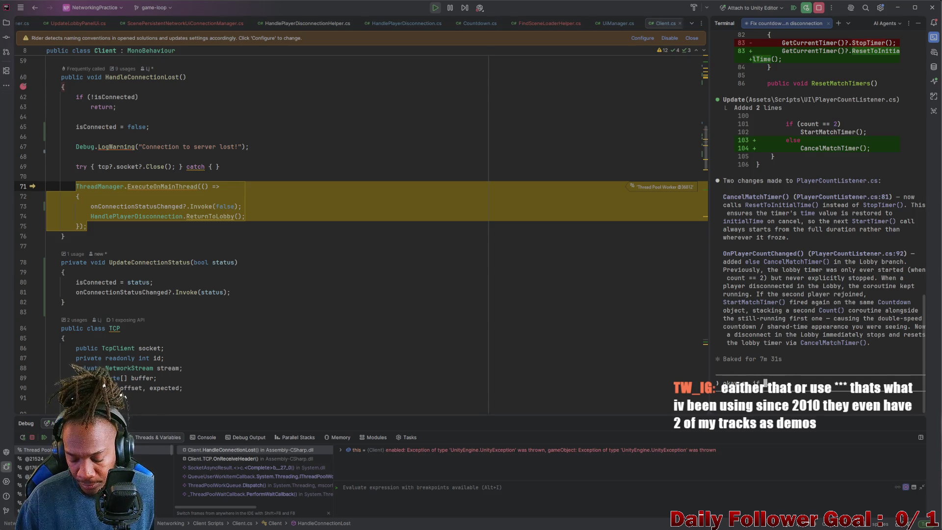
type("iim")
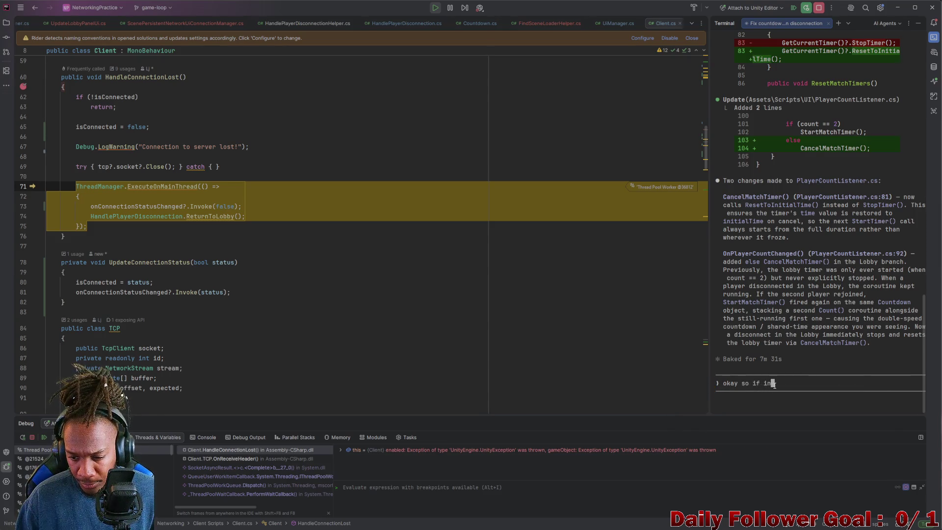
key("BackSpace")
type("m not i")
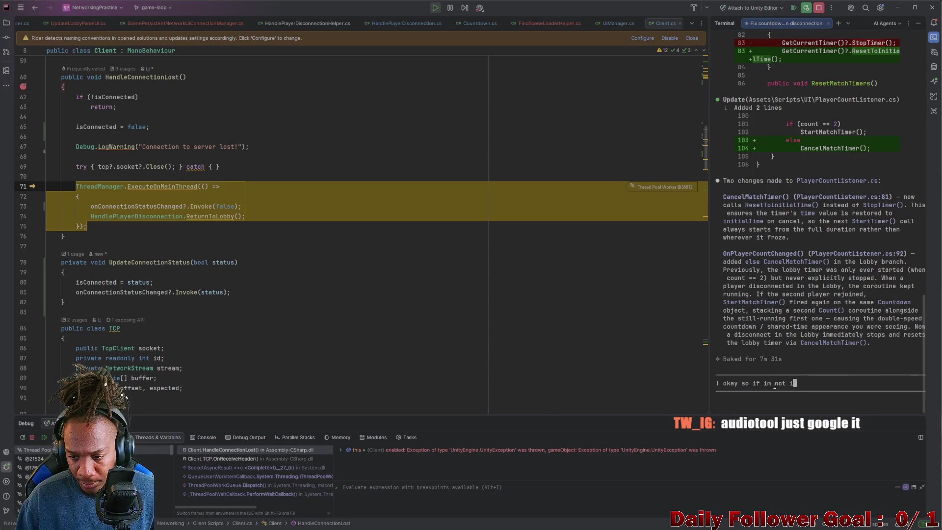
type("n the lobby,")
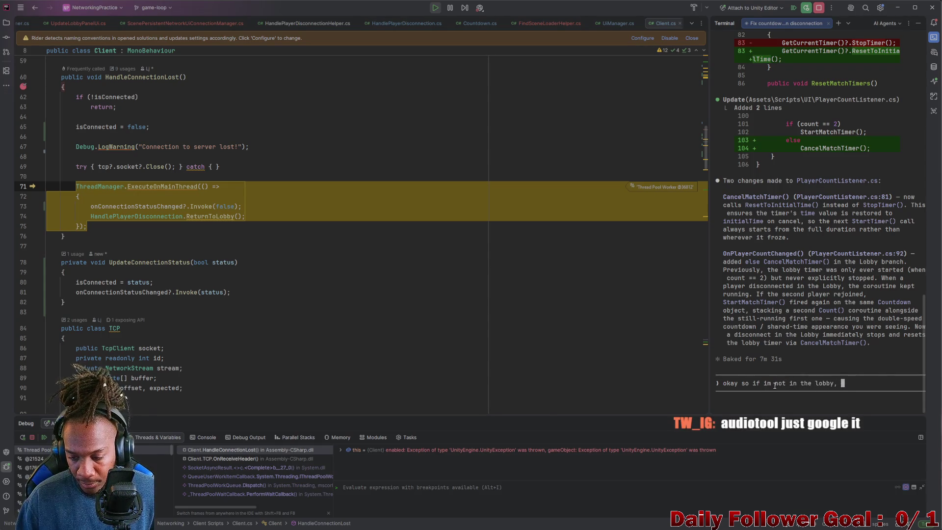
type("we")
type("ut s")
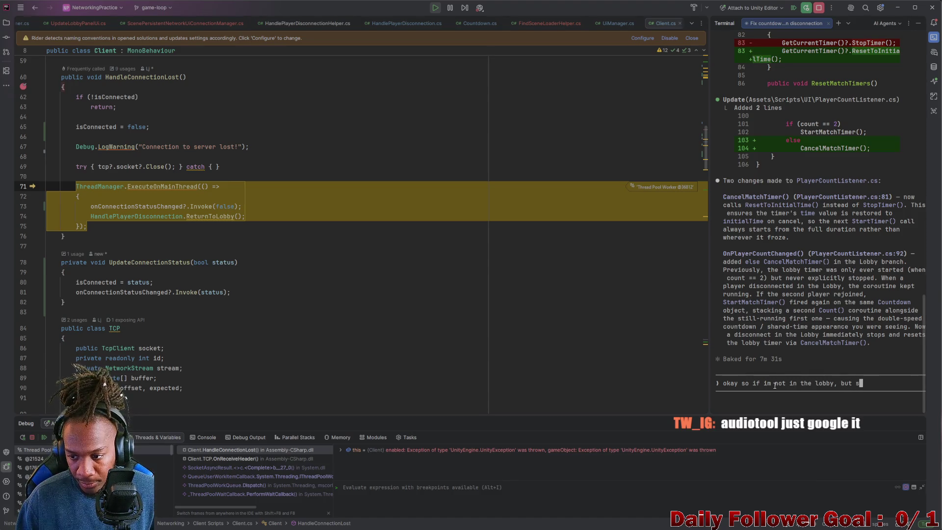
key("BackSpace")
type("connt")
key("BackSpace")
key("BackSpace")
key("BackSpace")
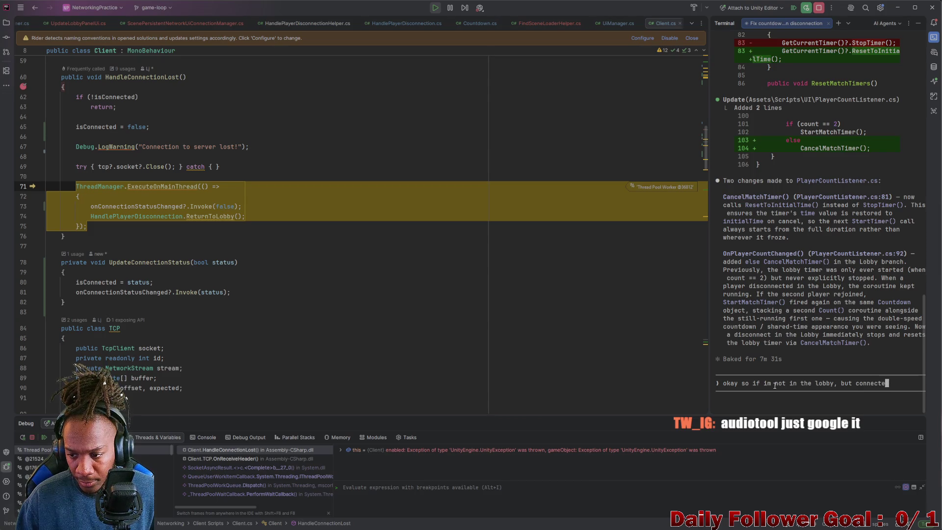
type("o th")
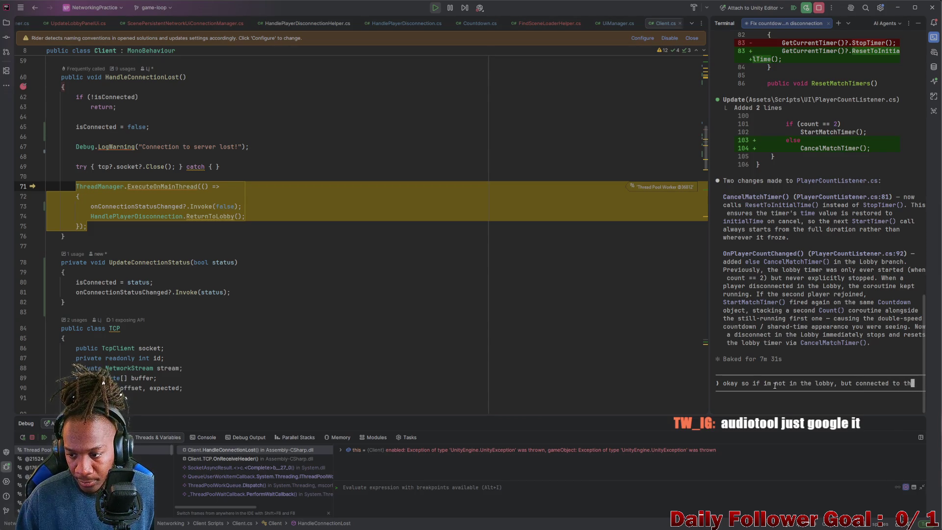
type("e other player")
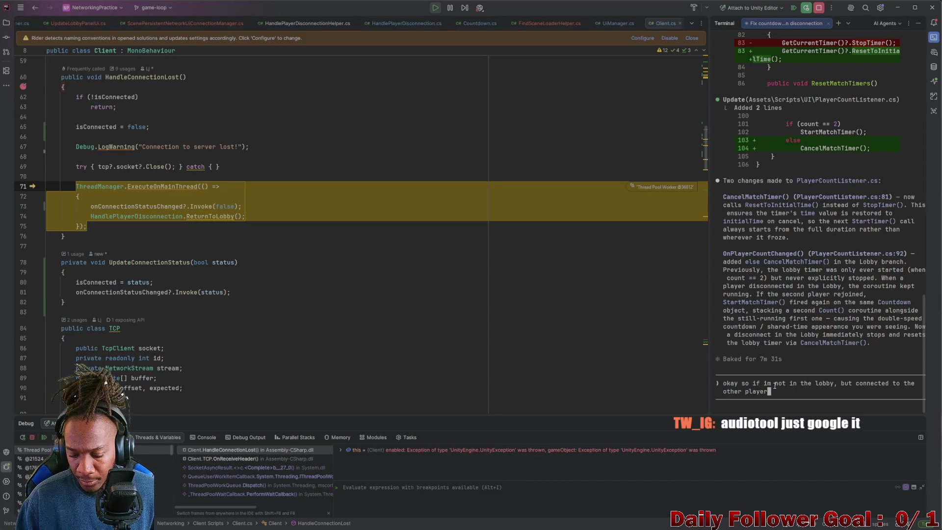
type(". The ")
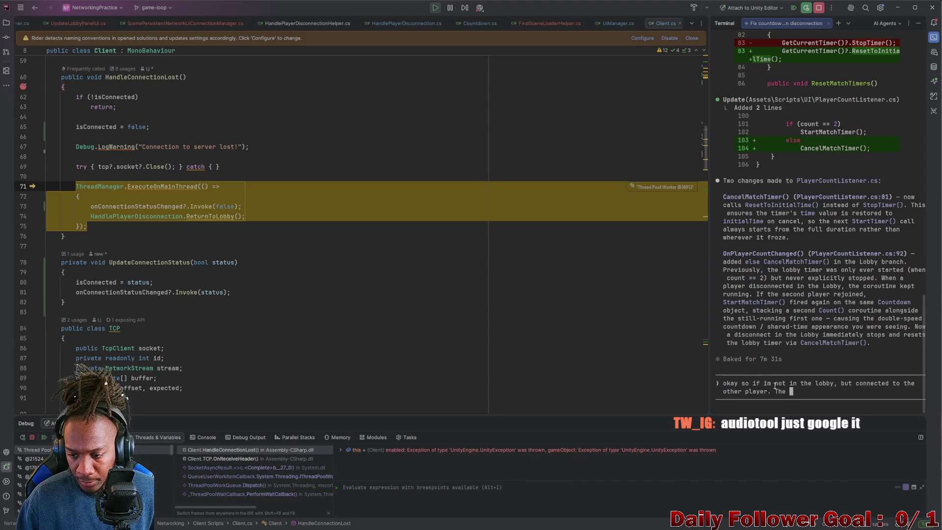
type("match p")
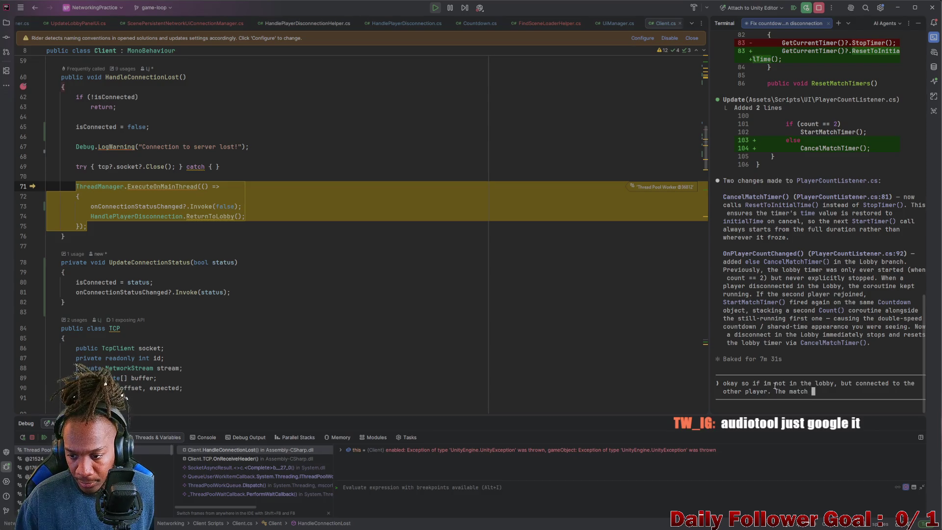
type("op")
key("BackSpace")
type("up")
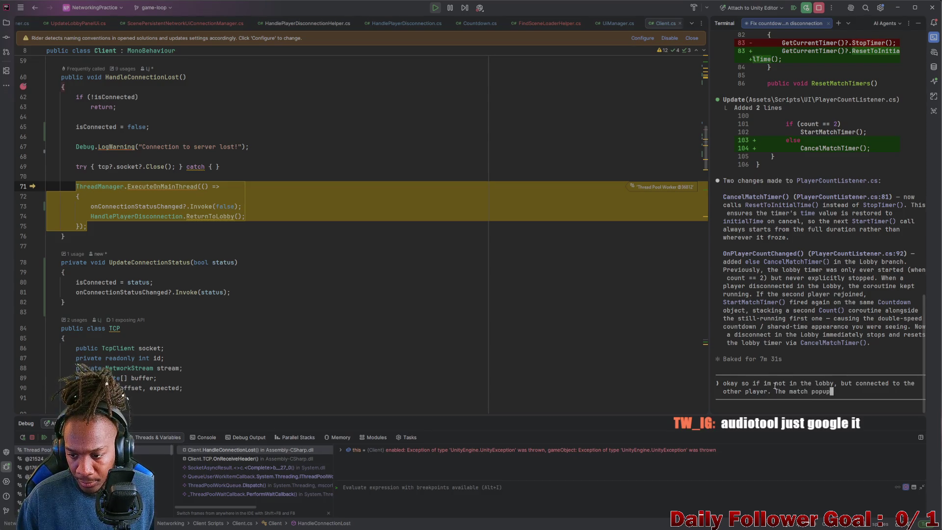
key("BackSpace")
key("BackSpace")
type("appea")
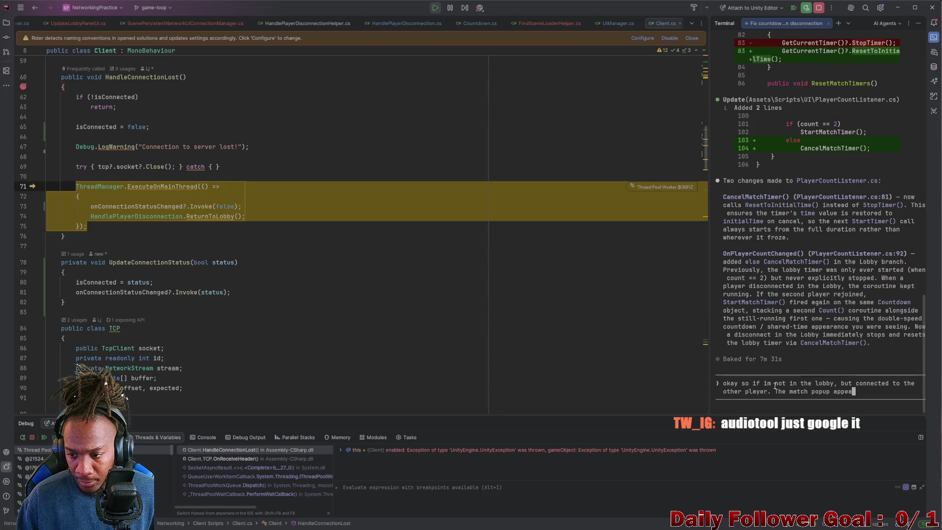
type("rs as ui")
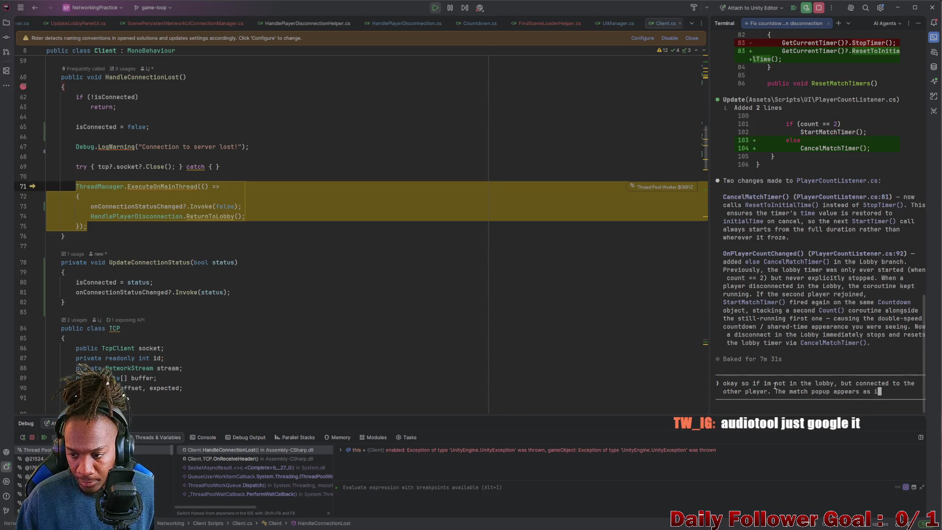
type("shoul")
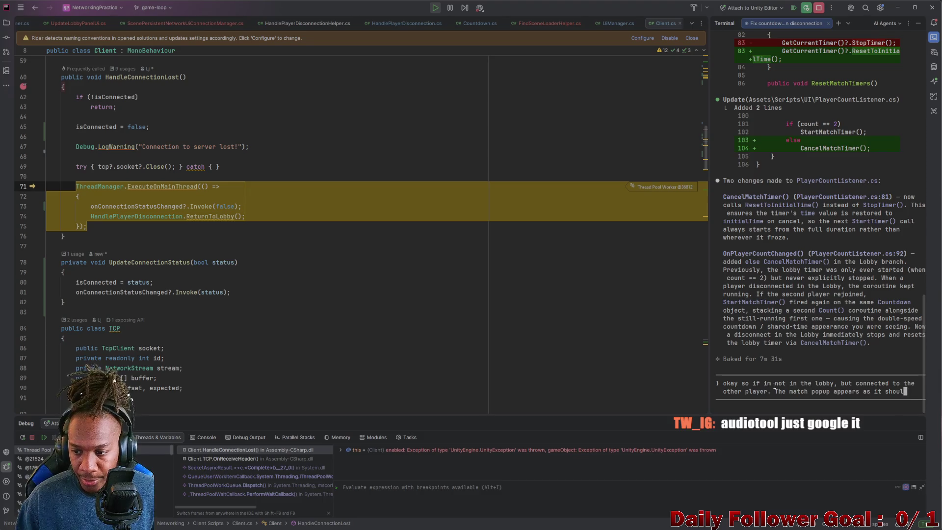
type("d. But i")
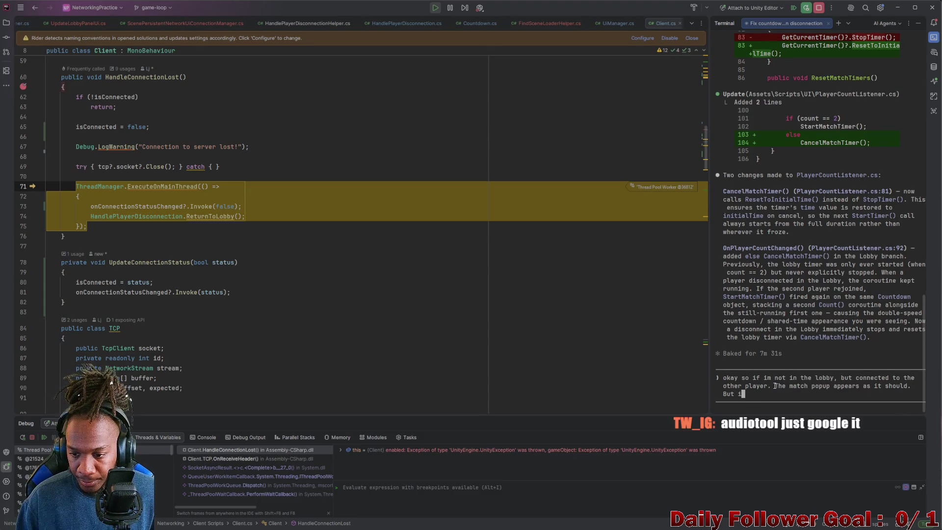
type("f they d")
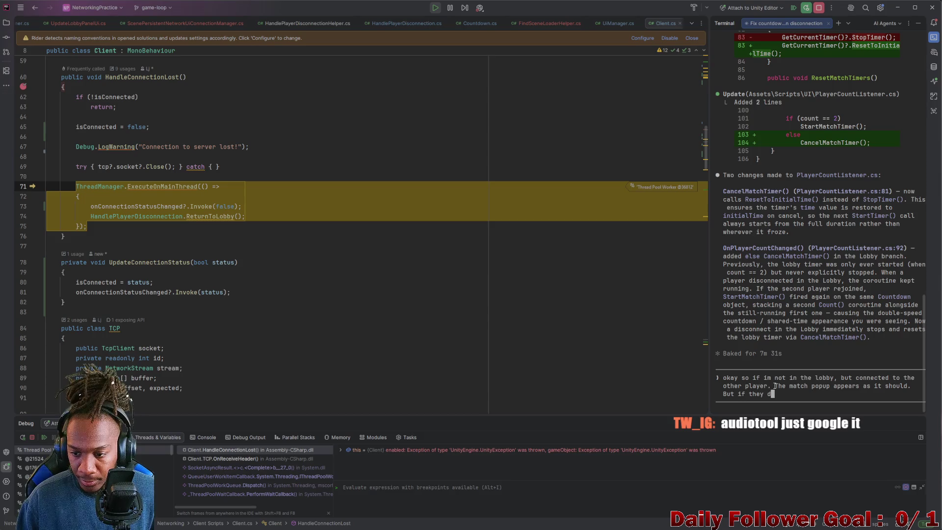
type("isconnet")
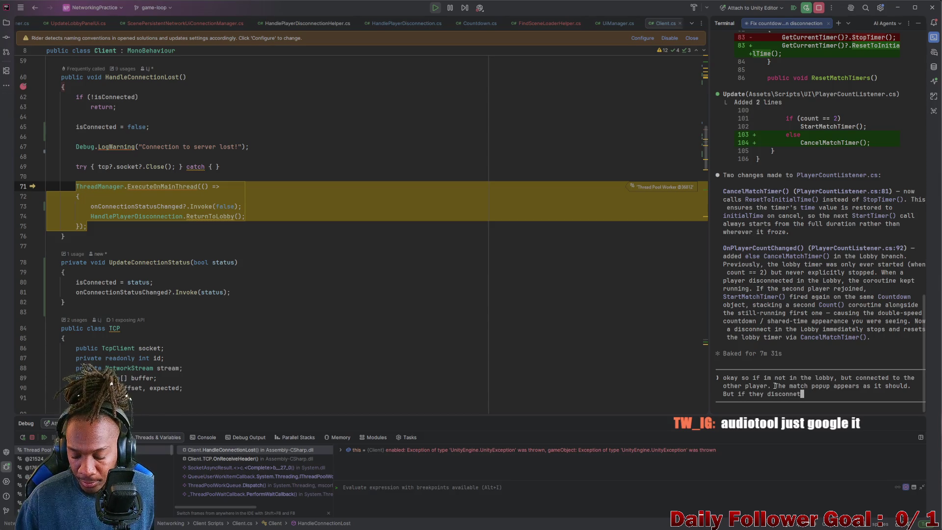
key("BackSpace")
type("ct I ")
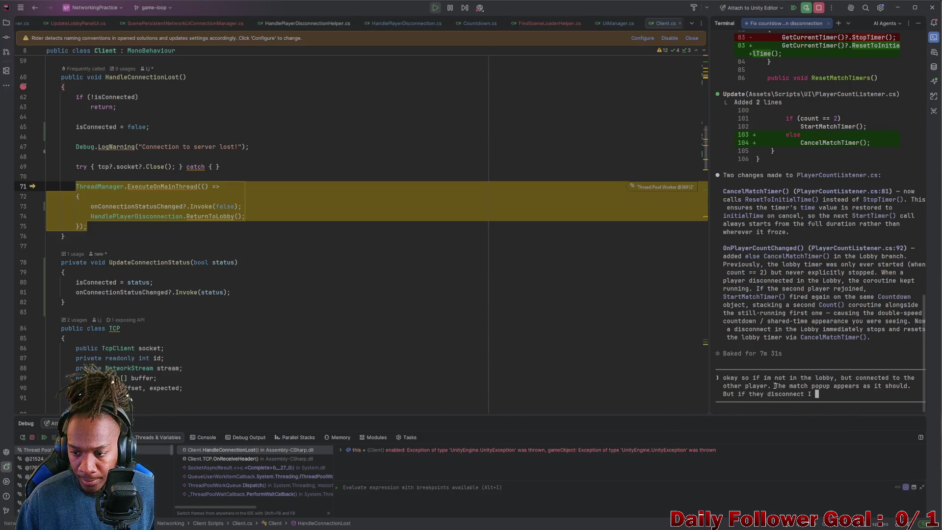
type("am not dis")
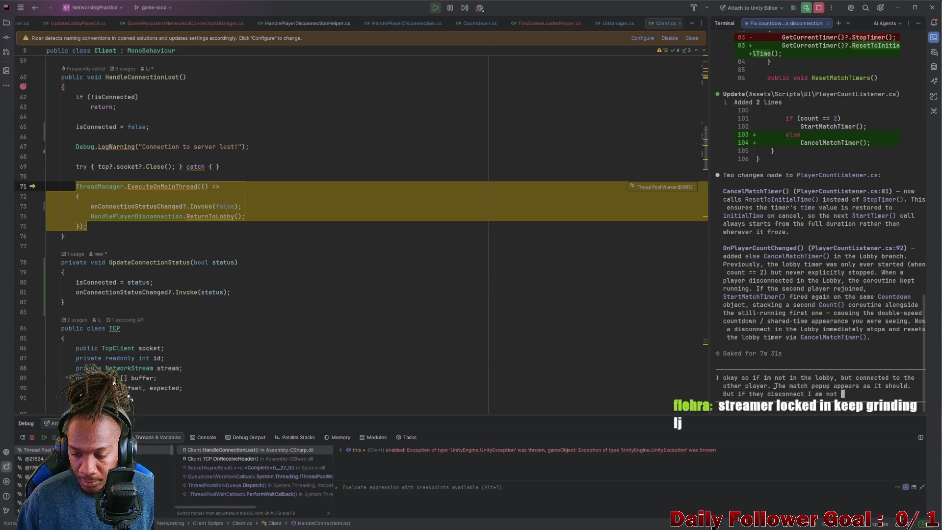
type("connted. Disconne")
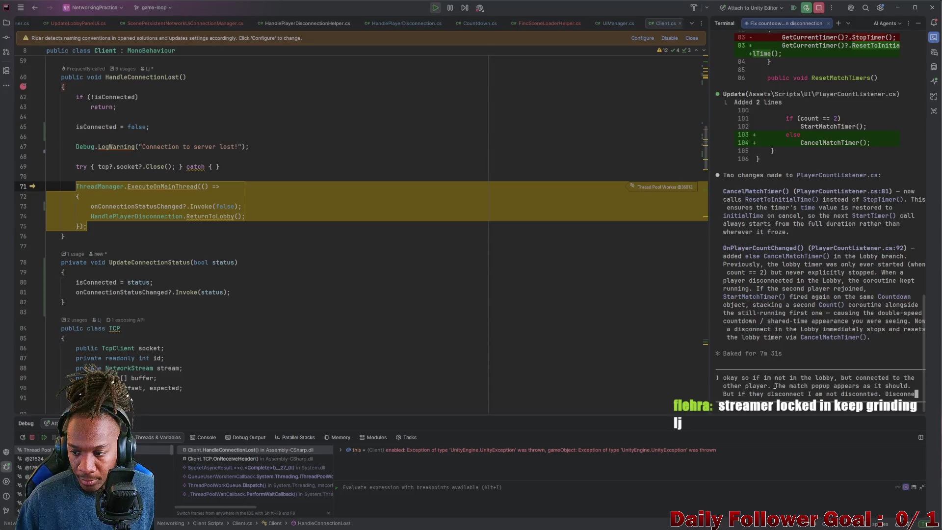
type("ction works ")
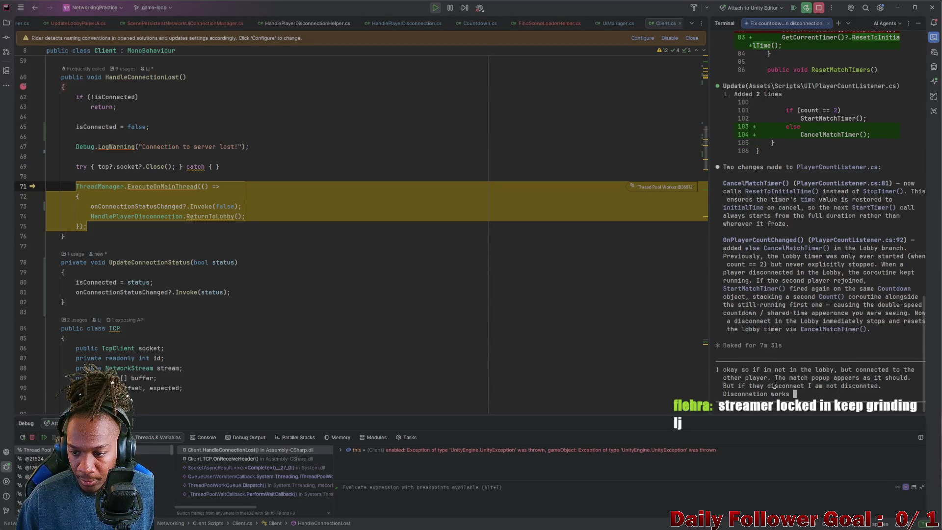
type("if we ar")
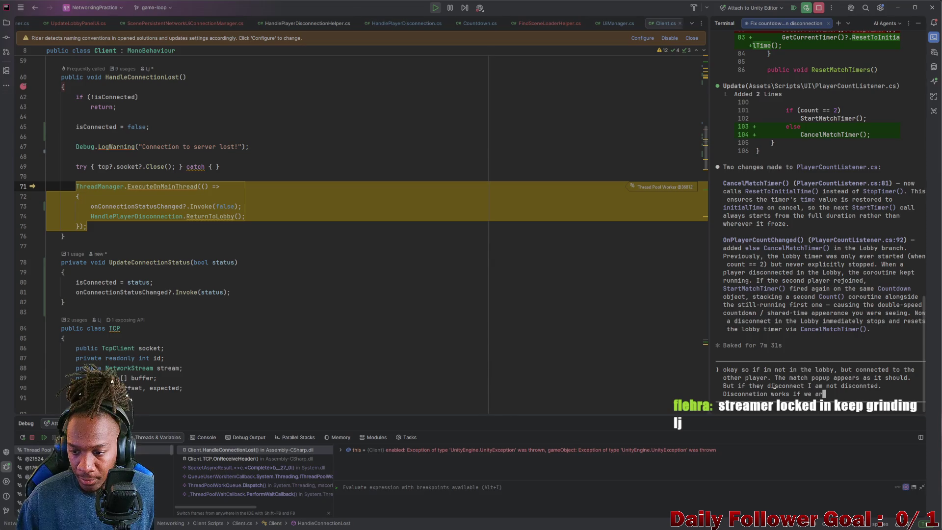
type("e both in the lobby")
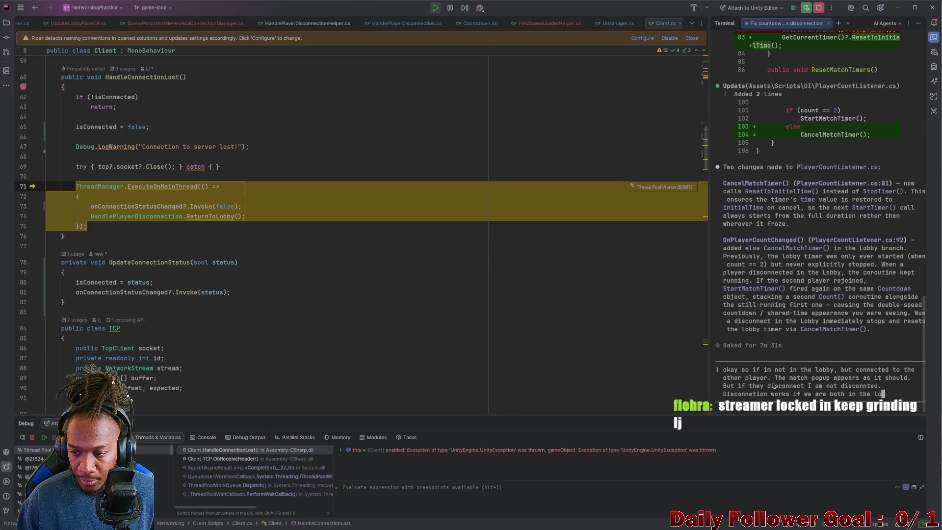
key("Return")
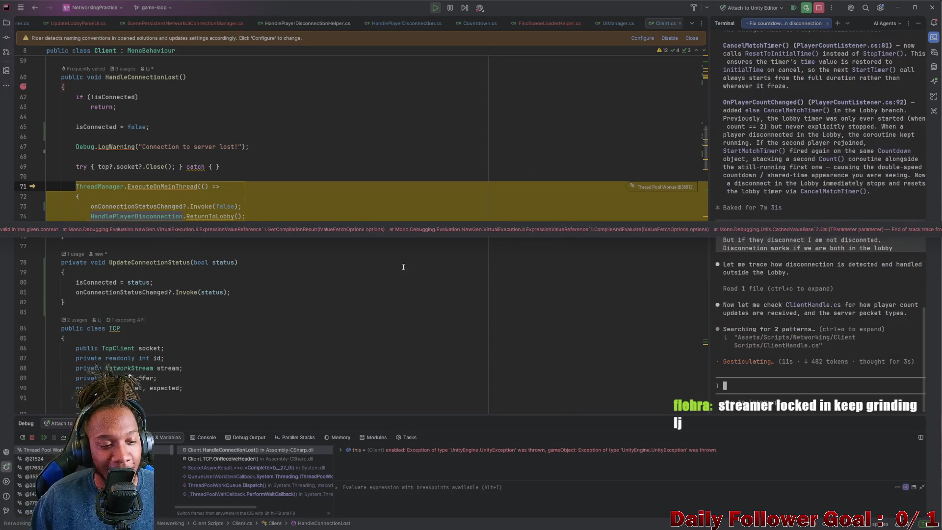
Step: Review Client.cs while the agent searches ClientHandle.cs, then hide Rider to see the game
scroll(613, 140, "down", 2)
scroll(287, 204, "down", 5)
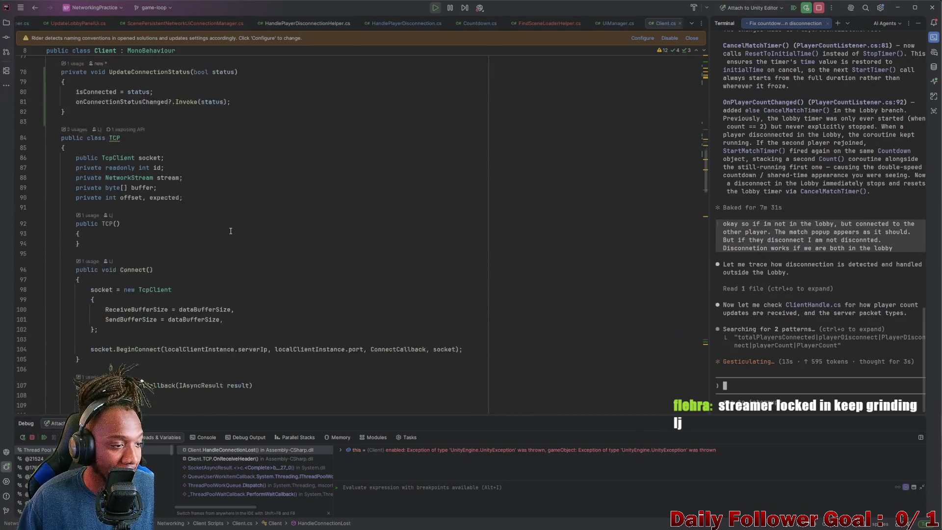
scroll(286, 204, "up", 13)
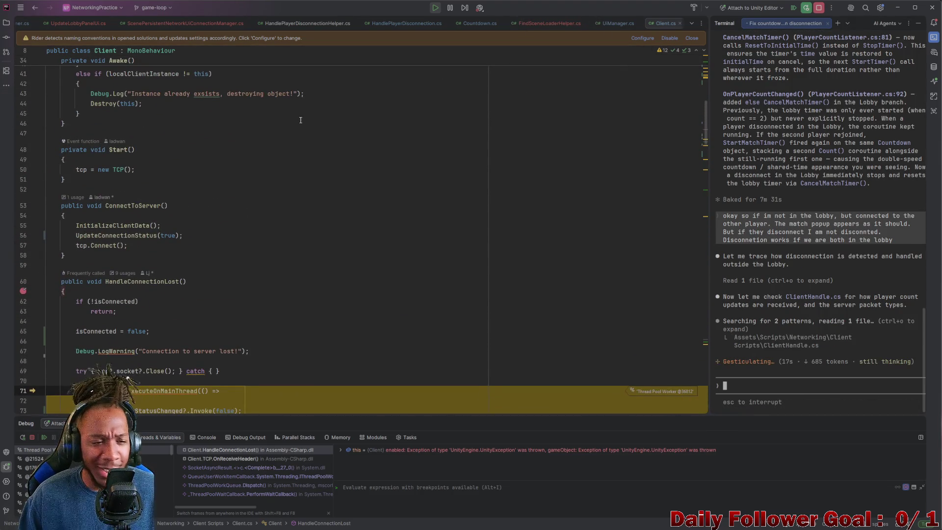
left_click(898, 9)
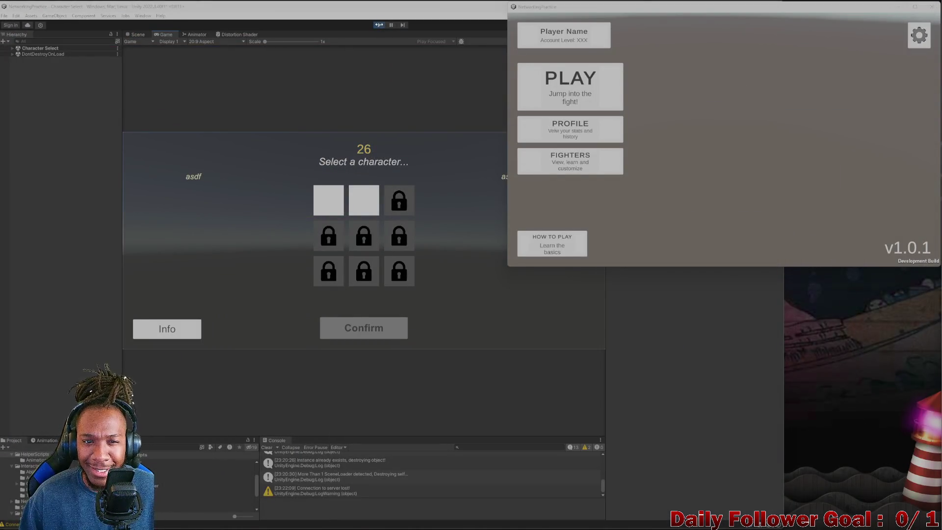
Step: Stop the game running in the Unity editor
left_click(570, 524)
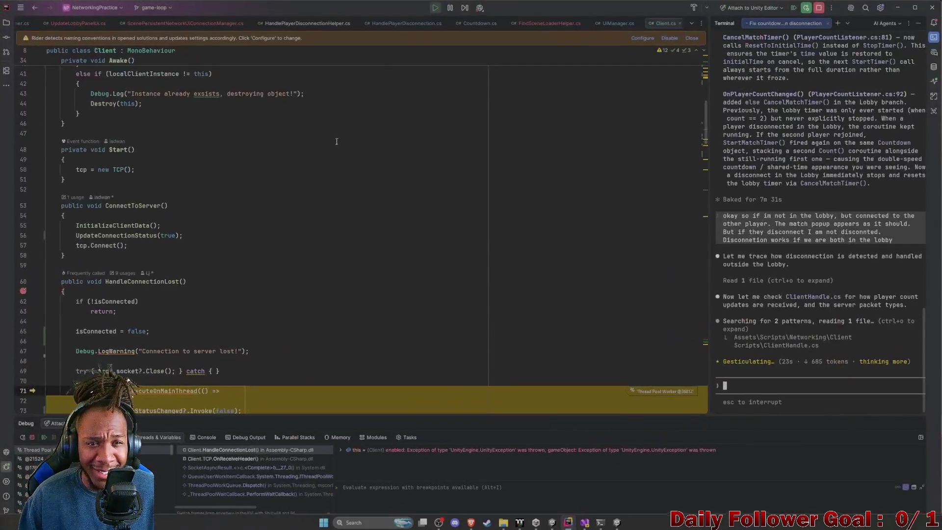
left_click(899, 7)
left_click(380, 25)
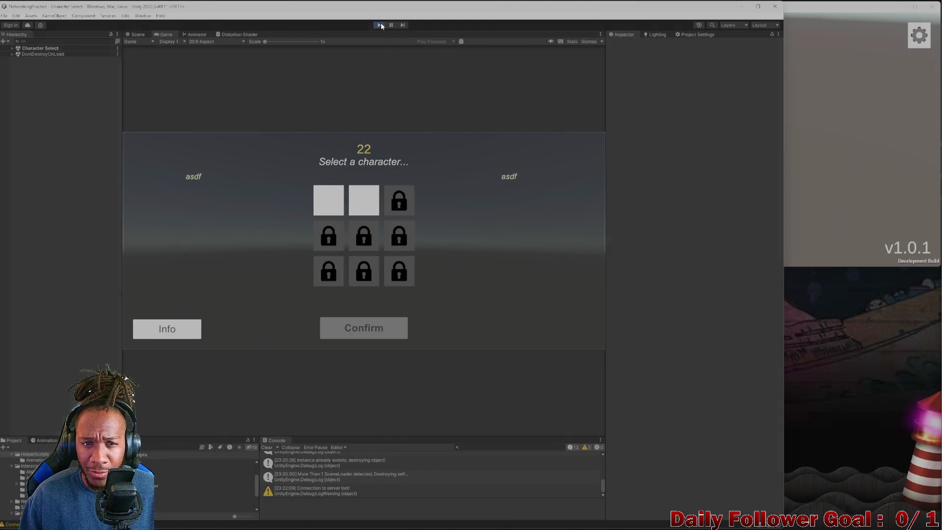
left_click(807, 83)
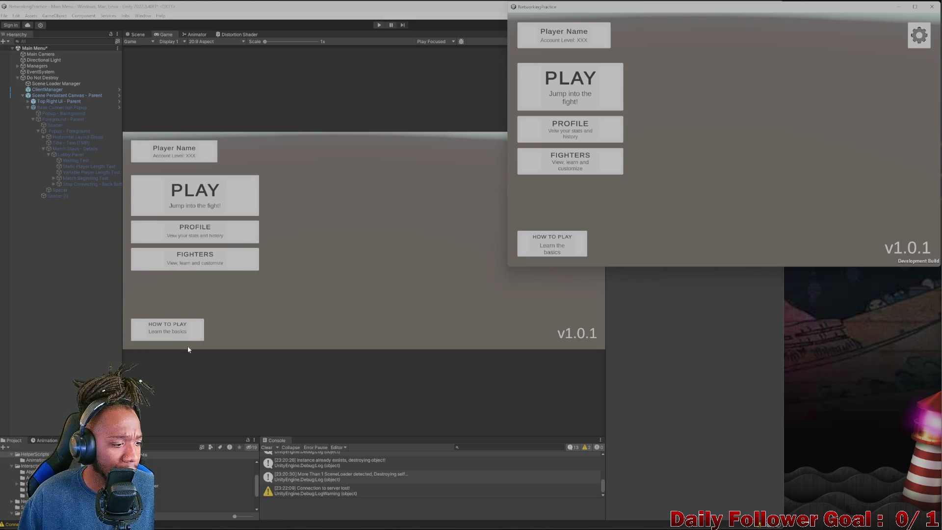
Step: Clear all Console messages and start play mode again
left_click(363, 292)
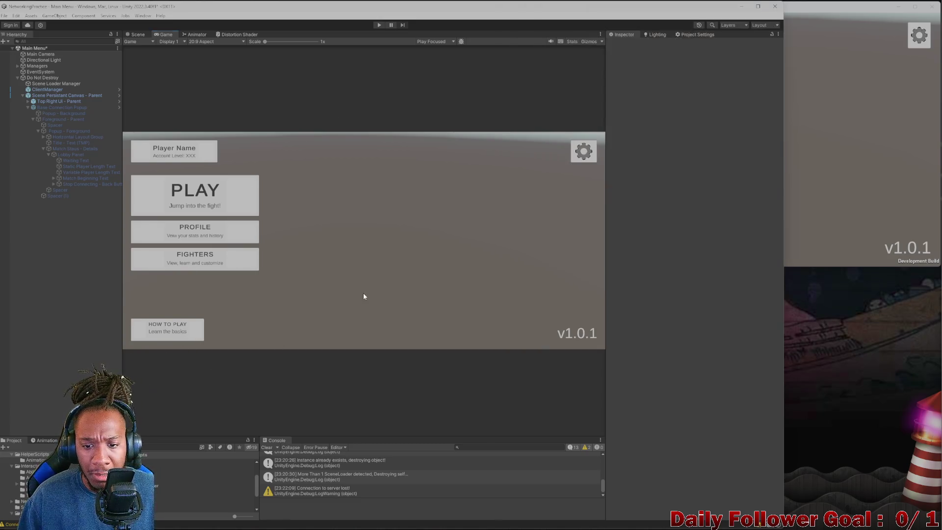
left_click(267, 447)
left_click(785, 148)
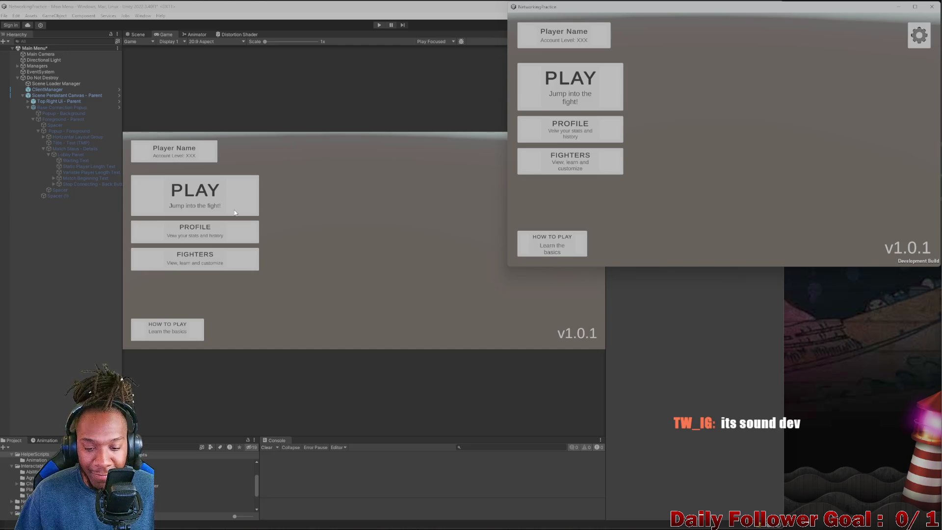
left_click(379, 25)
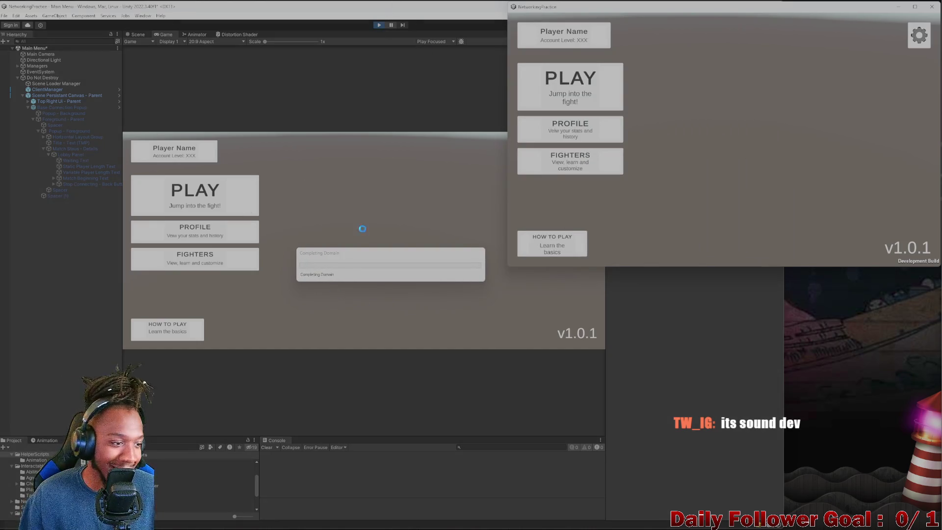
Step: Enter the editor game's lobby, type and clear a username, then go back to the main menu
left_click(199, 198)
left_click(386, 221)
type("asdf")
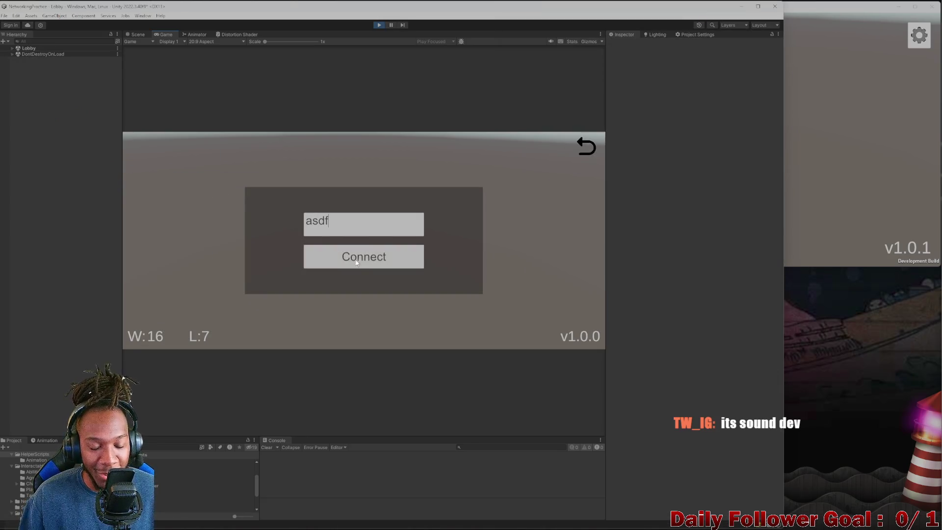
key("BackSpace")
key("BackSpace")
key("BackSpace")
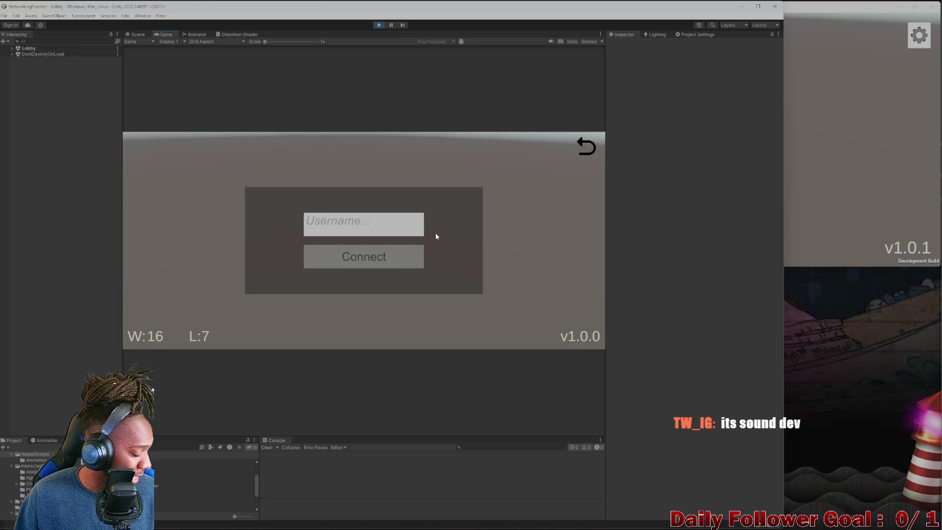
type("a")
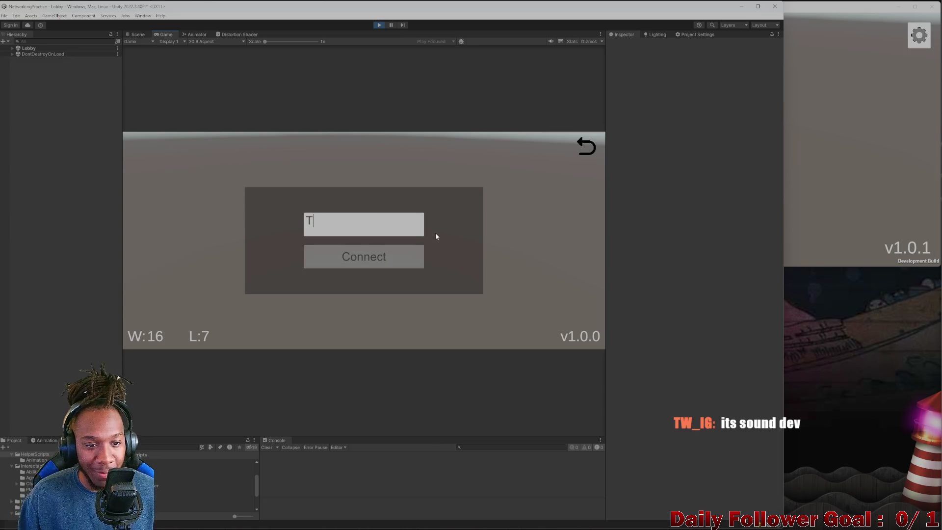
key("BackSpace")
left_click(585, 145)
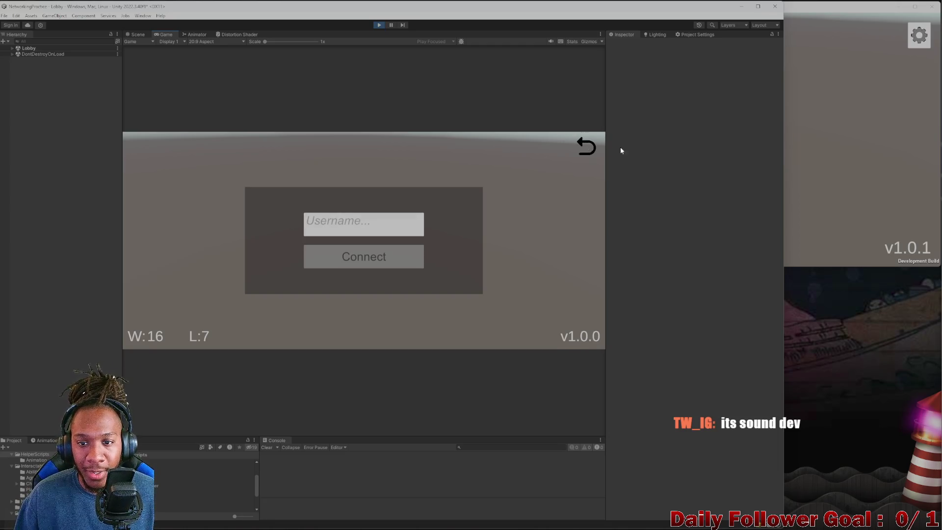
left_click(841, 154)
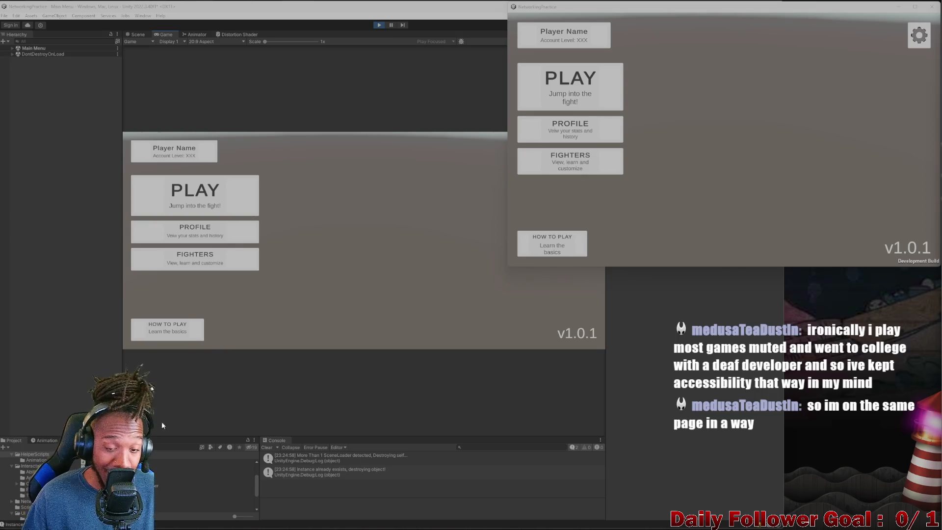
Step: Switch focus back and forth between the Unity editor and the standalone build
left_click(829, 172)
left_click(417, 322)
left_click(837, 189)
left_click(369, 241)
left_click(799, 169)
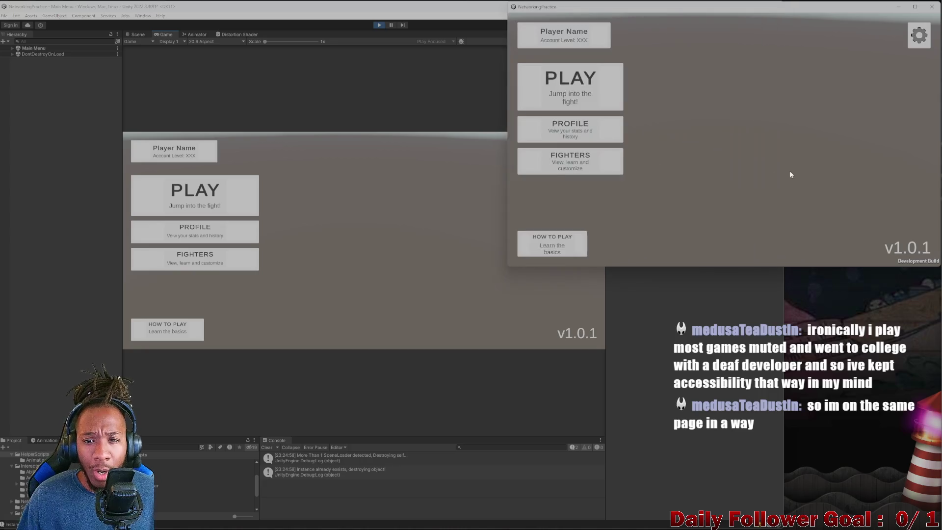
left_click(318, 208)
left_click(822, 155)
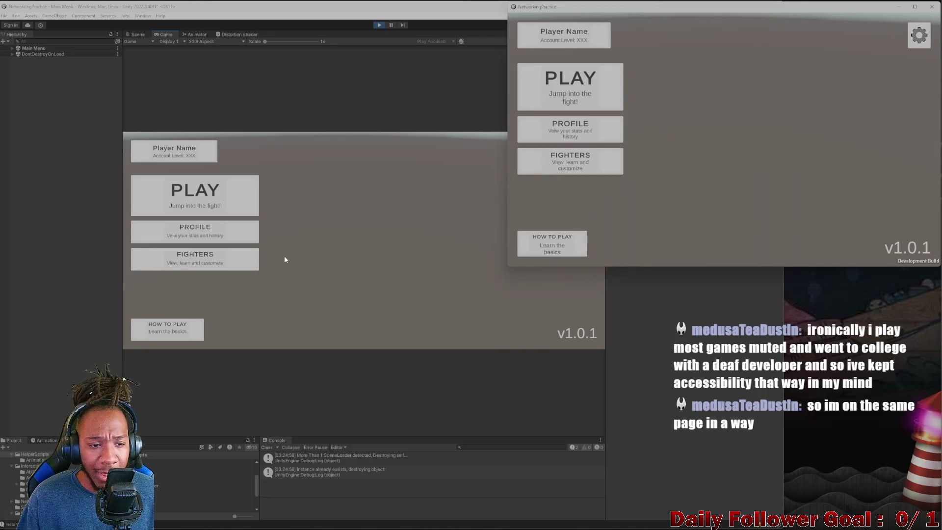
left_click(410, 211)
left_click(893, 162)
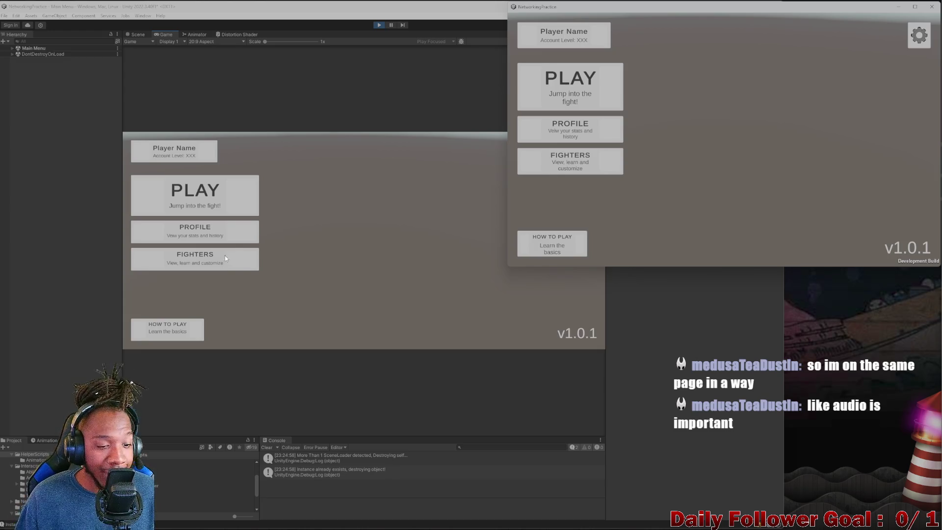
Step: Enter and leave the lobby in the editor's game a couple of times
left_click(220, 197)
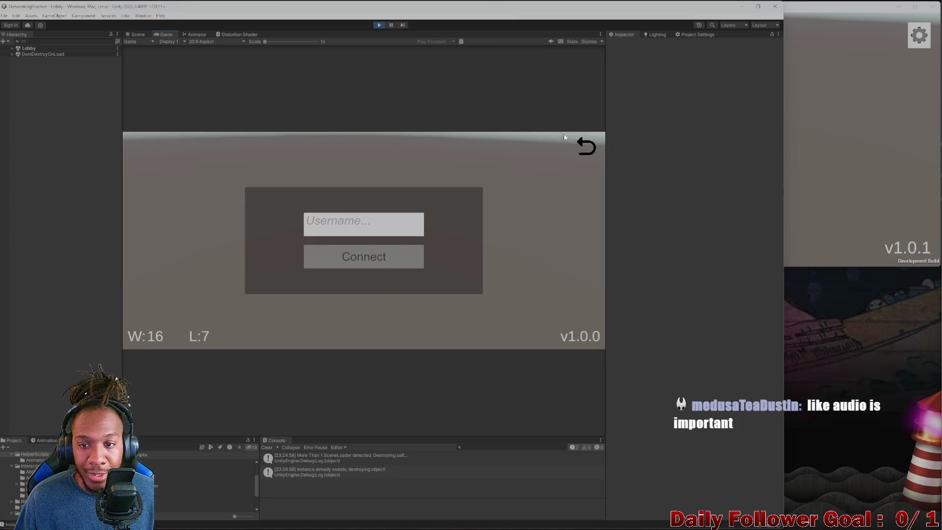
left_click(593, 148)
left_click(687, 132)
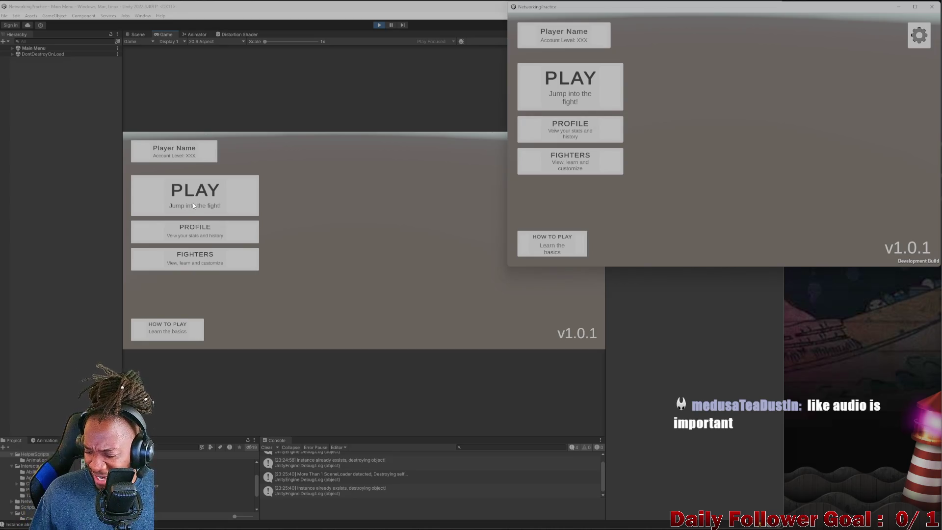
left_click(206, 197)
left_click(827, 150)
left_click(225, 152)
left_click(583, 147)
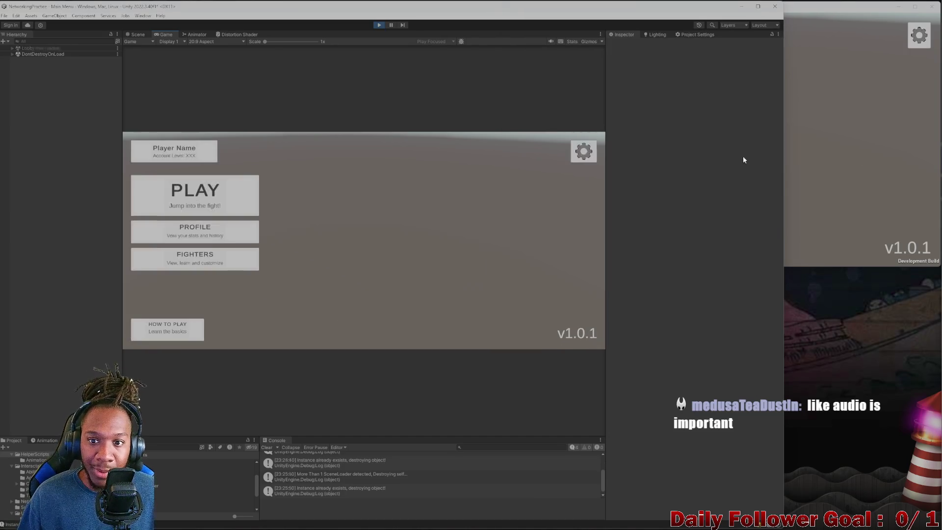
Step: Connect the editor player and the standalone player (username 'asdf') into the lobby
left_click(362, 256)
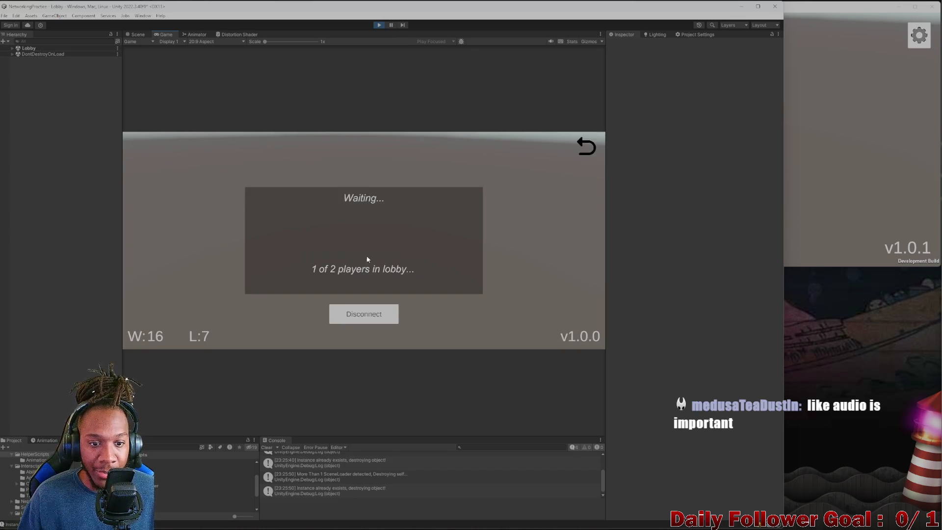
key("alt+Tab")
left_click(577, 100)
type("asdf")
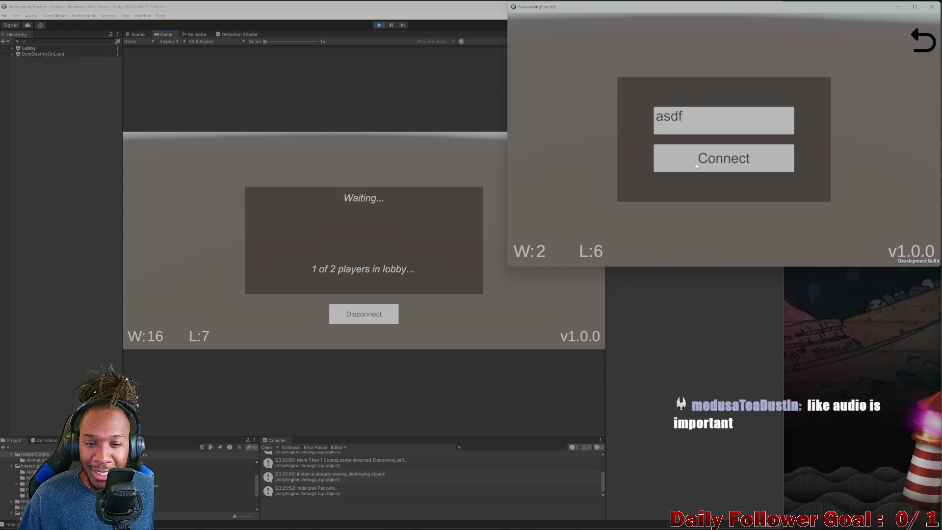
key("alt+Tab")
left_click(582, 143)
Step: Disconnect the editor player from the match, close Match Status, and stop play mode
left_click(807, 176)
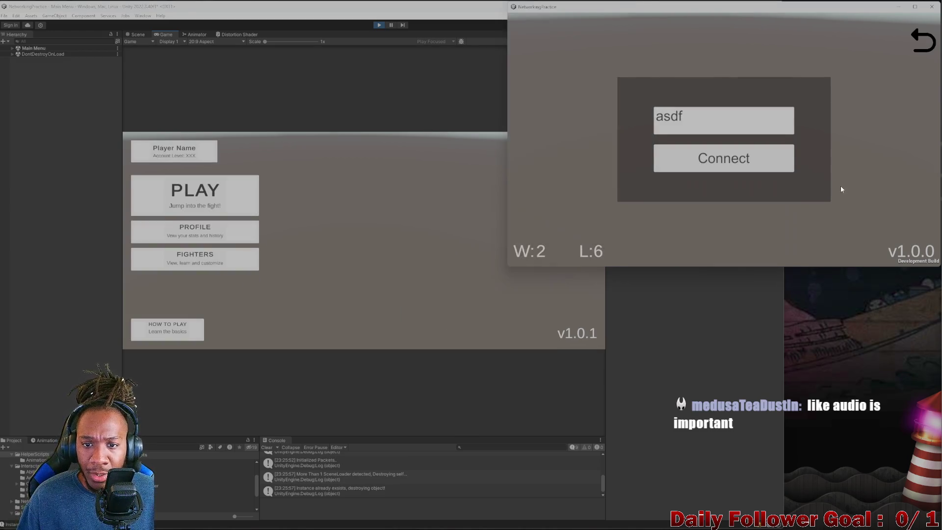
left_click(721, 157)
left_click(360, 331)
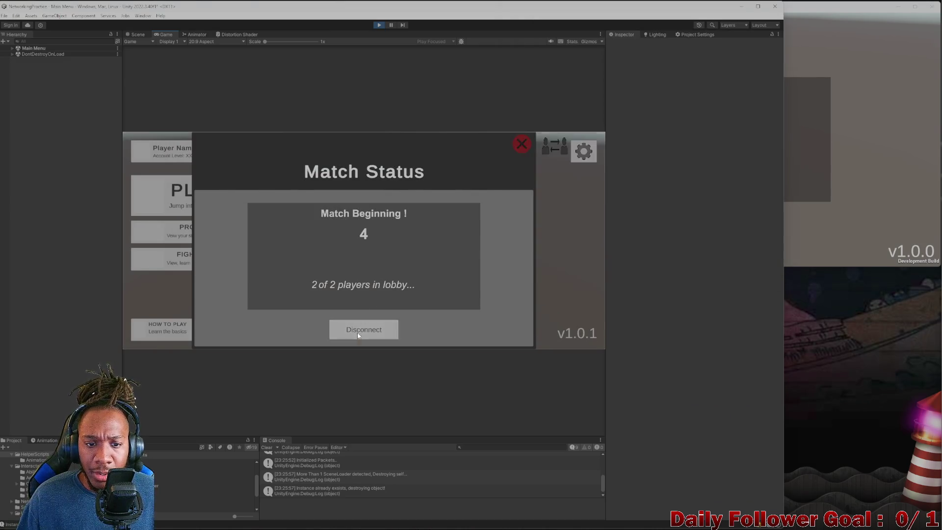
left_click(357, 332)
left_click(904, 144)
left_click(726, 225)
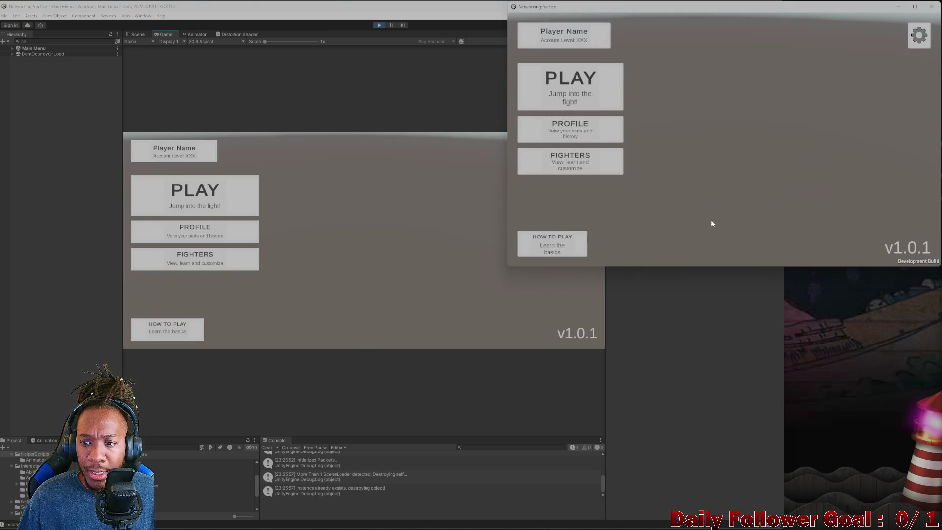
left_click(436, 153)
left_click(379, 25)
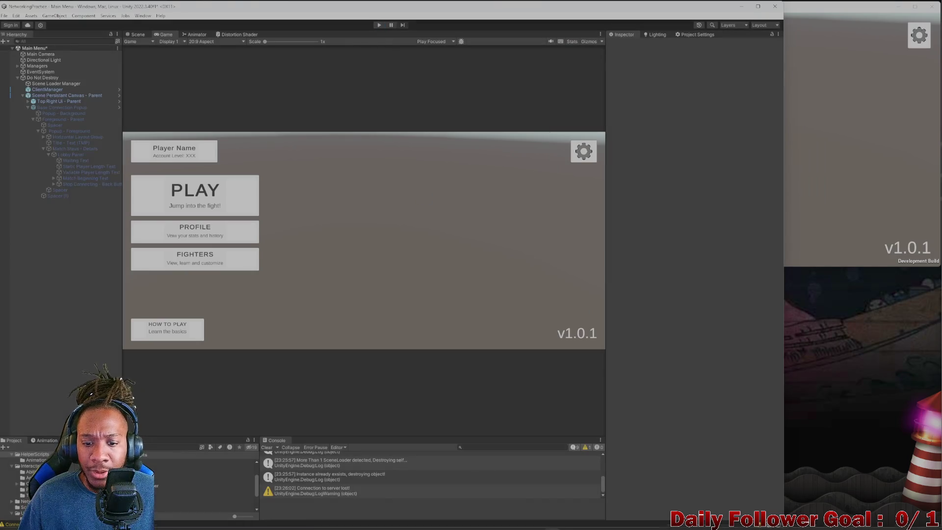
Step: Glance at Rider, then clear the Unity Console log
left_click(569, 525)
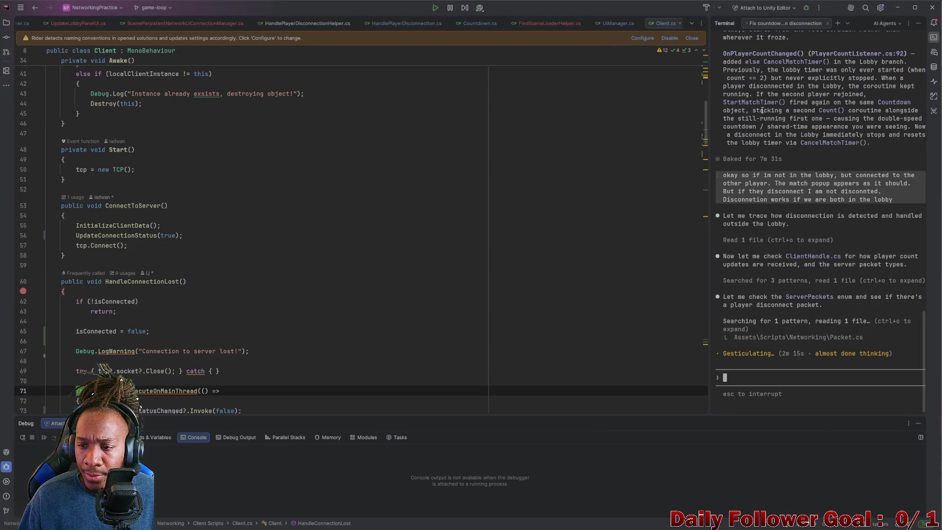
left_click(899, 8)
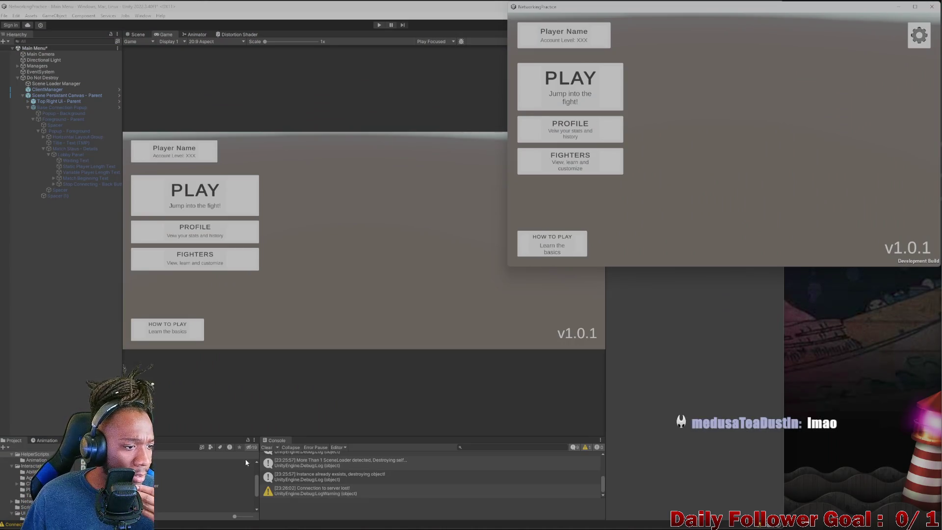
left_click(265, 447)
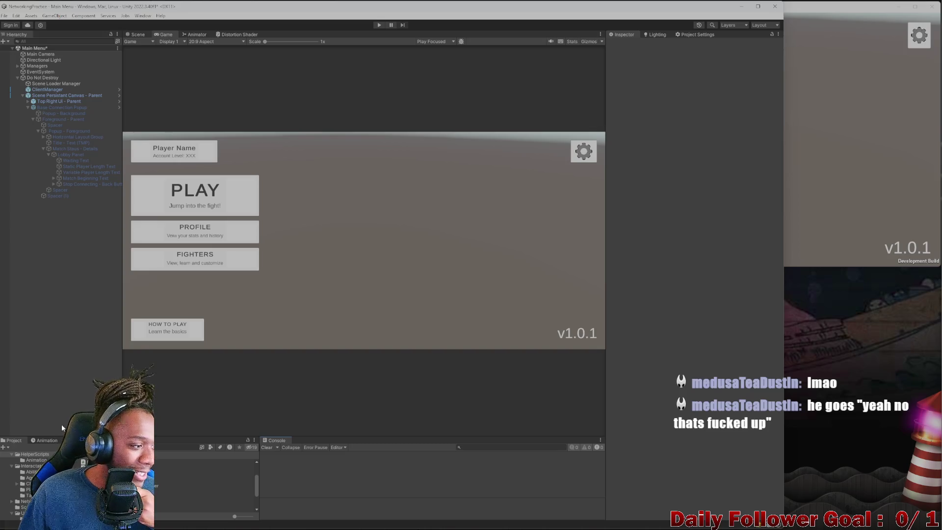
left_click(887, 129)
left_click(324, 146)
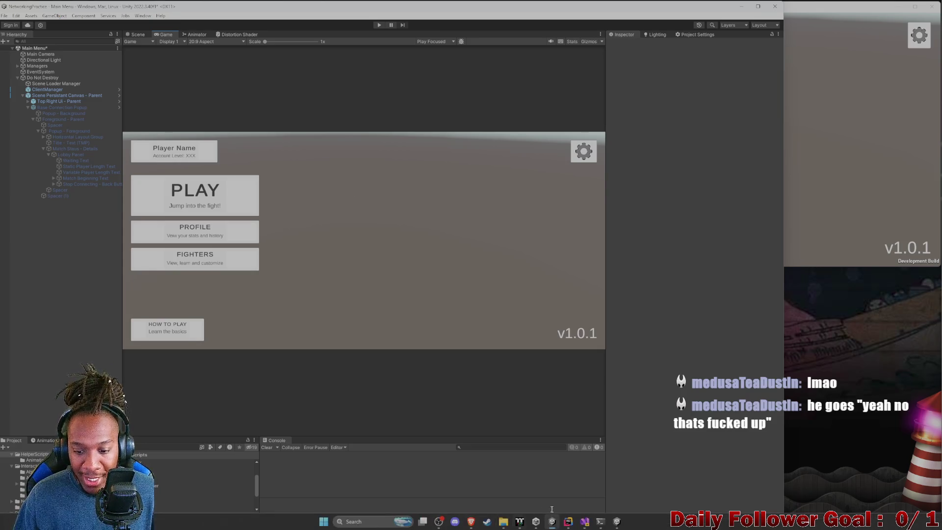
Step: Look through the connection manager, disconnection helper and lobby panel scripts in Rider
left_click(569, 528)
scroll(240, 232, "down", 4)
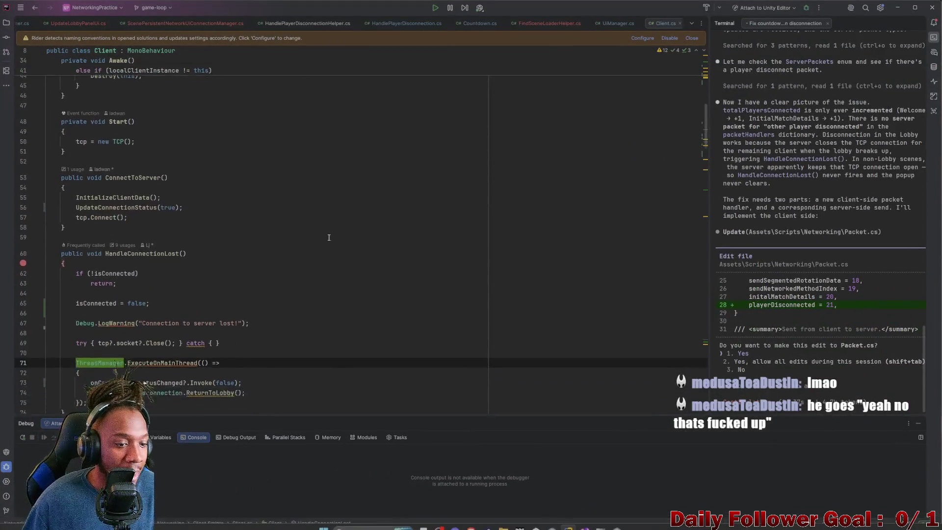
left_click(167, 24)
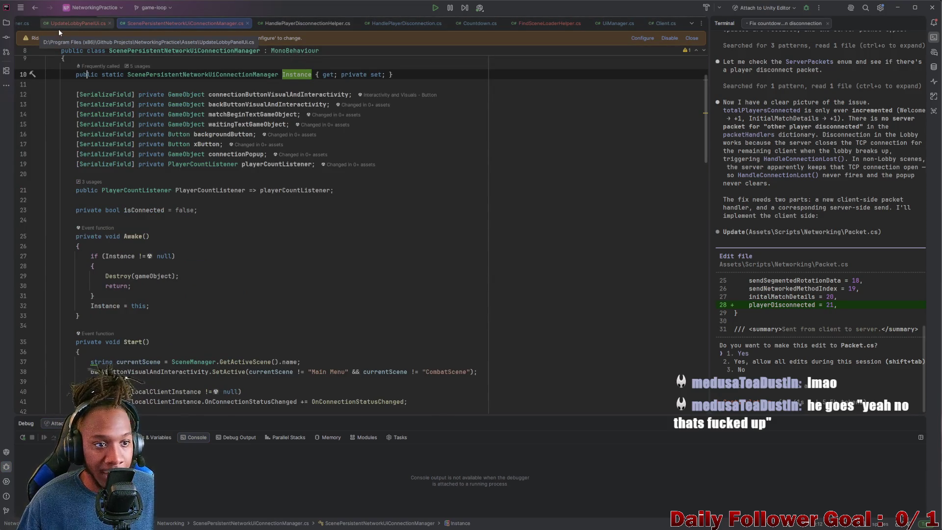
left_click(287, 23)
left_click(202, 25)
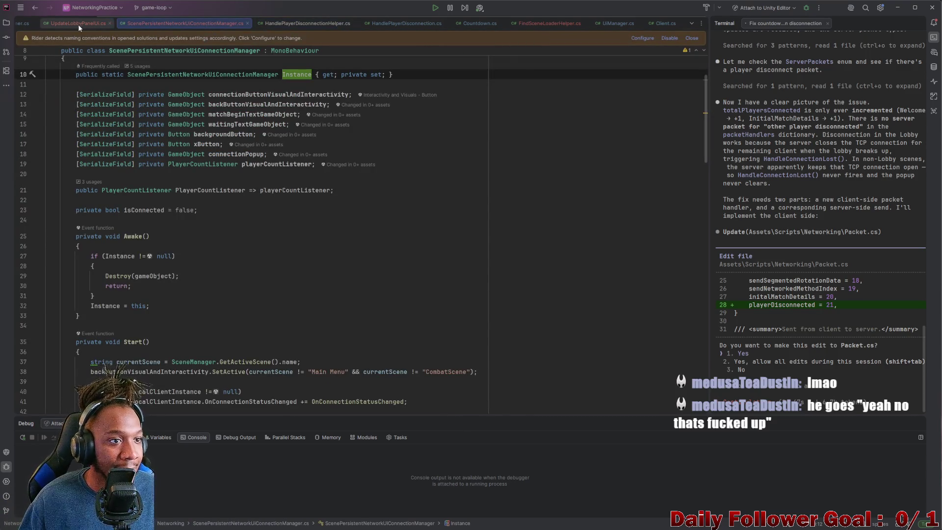
left_click(84, 23)
left_click(199, 26)
left_click(326, 25)
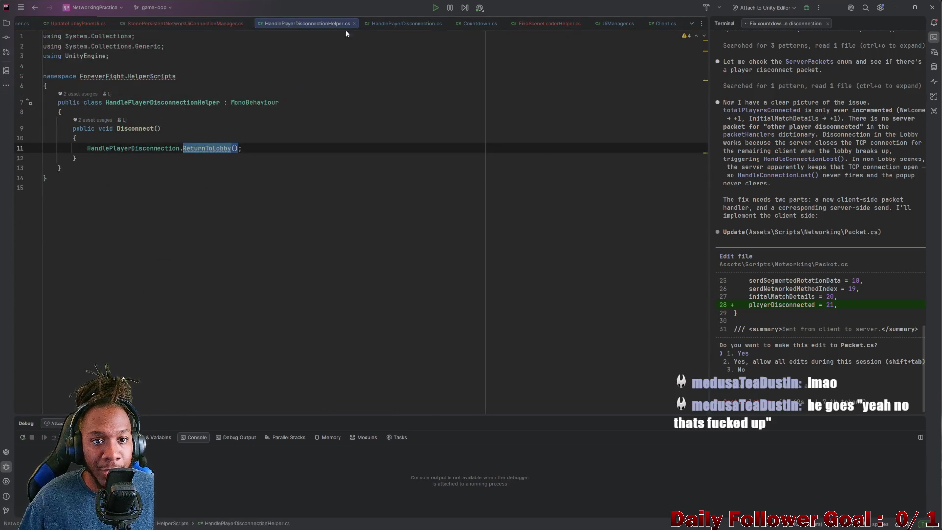
left_click(150, 24)
Step: Highlight the agent's 'Now I have a clear picture of the issue' diagnosis and move toward declining
scroll(199, 269, "down", 8)
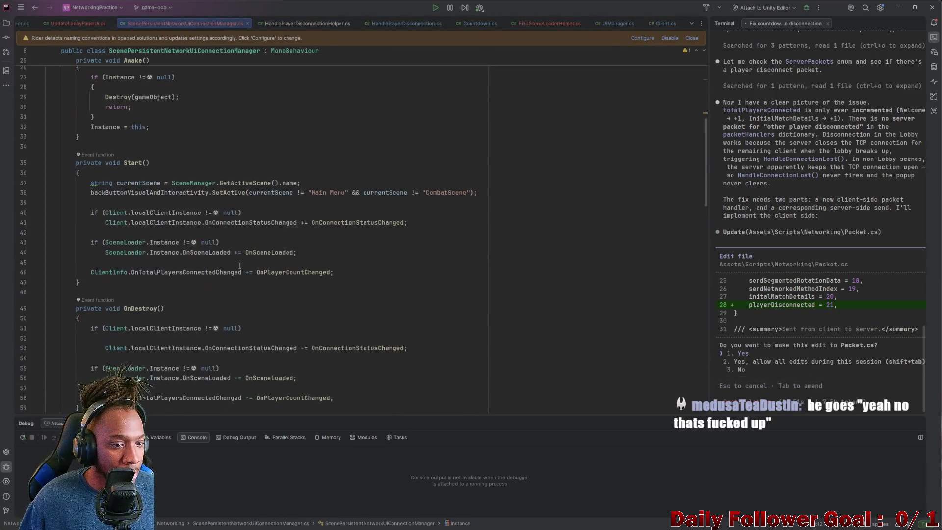
scroll(199, 270, "down", 15)
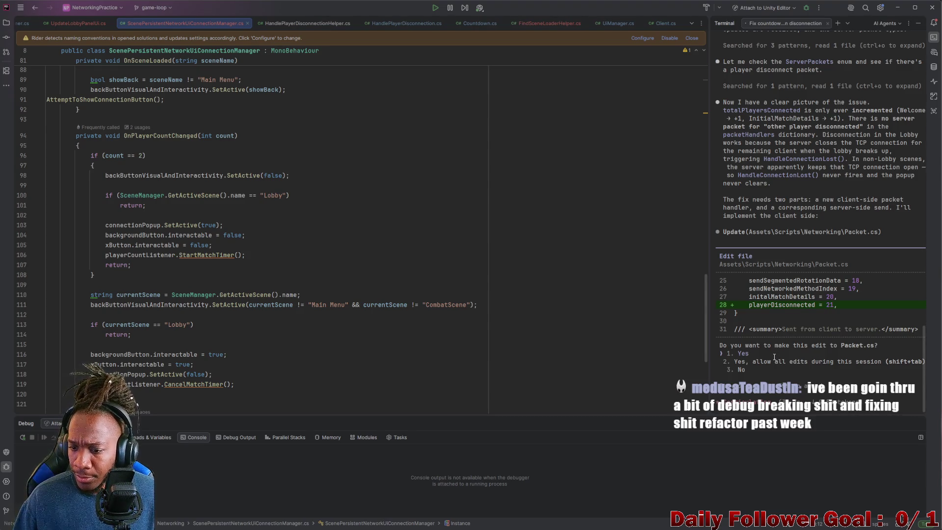
scroll(750, 219, "up", 3)
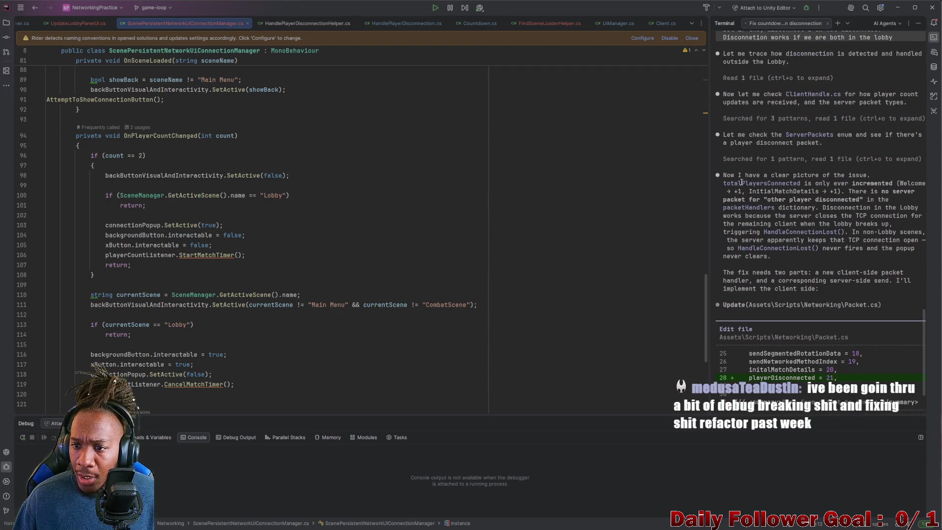
mouse_move(723, 175)
left_mouse_down()
mouse_move(842, 177)
mouse_move(773, 184)
mouse_move(918, 192)
mouse_move(790, 200)
mouse_move(861, 200)
mouse_move(784, 208)
mouse_move(899, 209)
mouse_move(903, 217)
mouse_move(766, 225)
mouse_move(790, 217)
mouse_move(894, 224)
mouse_move(739, 224)
mouse_move(873, 225)
mouse_move(744, 233)
mouse_move(917, 233)
mouse_move(756, 240)
mouse_move(848, 241)
mouse_move(824, 248)
mouse_move(858, 249)
mouse_move(821, 281)
mouse_move(905, 273)
mouse_move(889, 274)
mouse_move(908, 281)
mouse_move(882, 291)
left_mouse_up()
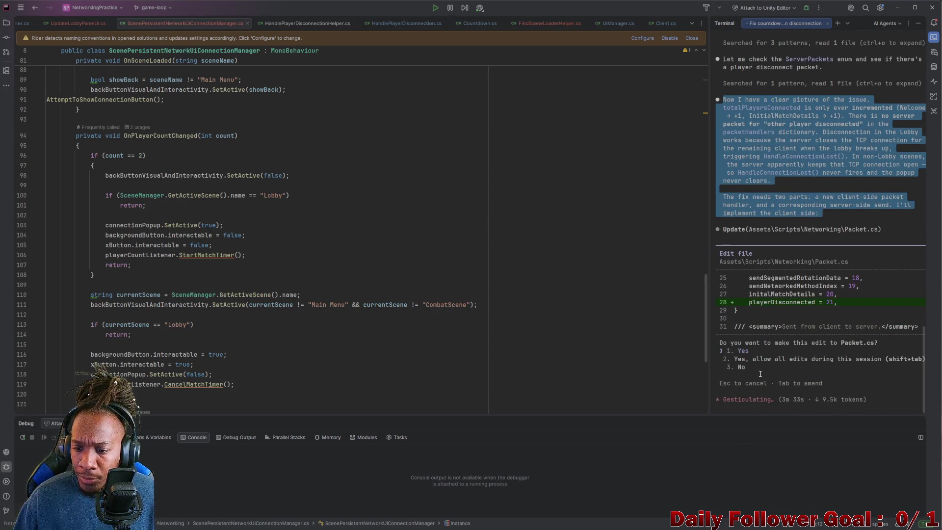
key("Down")
key("Down")
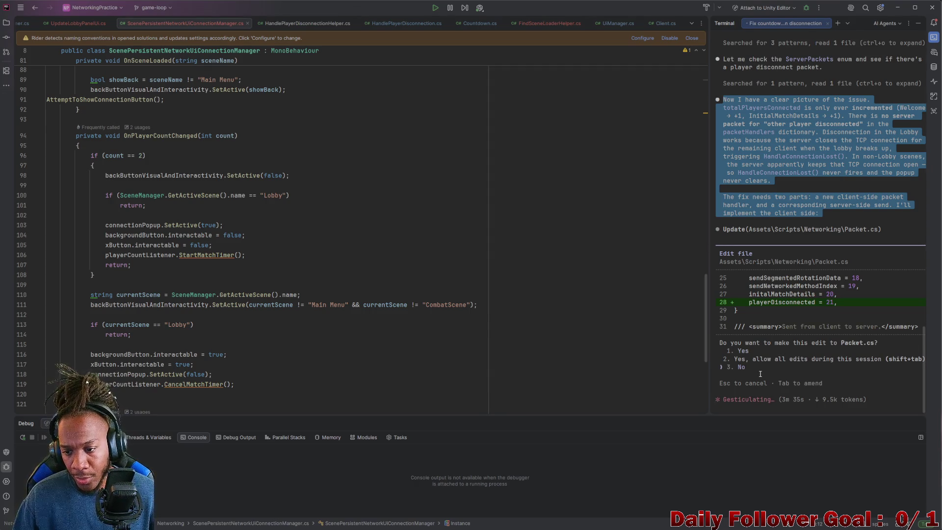
Step: Reject the agent's Packet.cs edit and scroll through the connection manager code
key("Return")
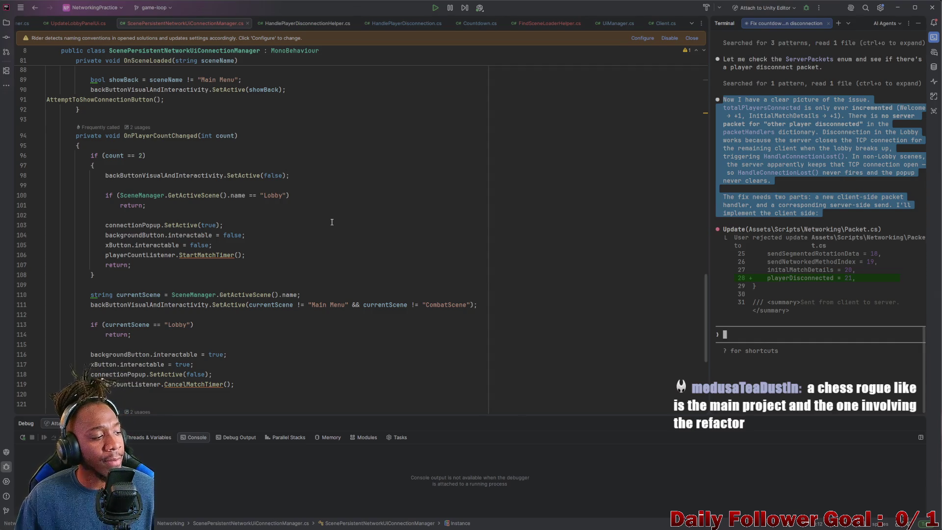
scroll(392, 238, "up", 3)
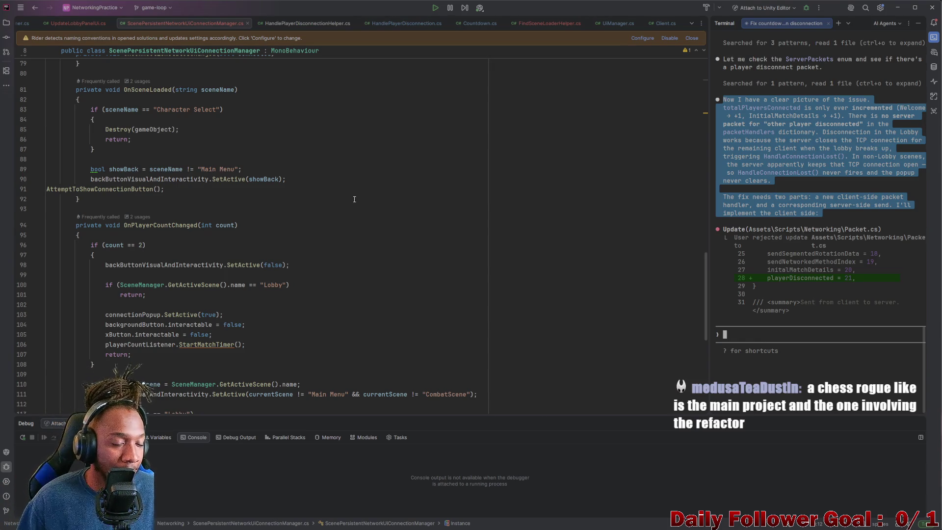
scroll(336, 229, "down", 8)
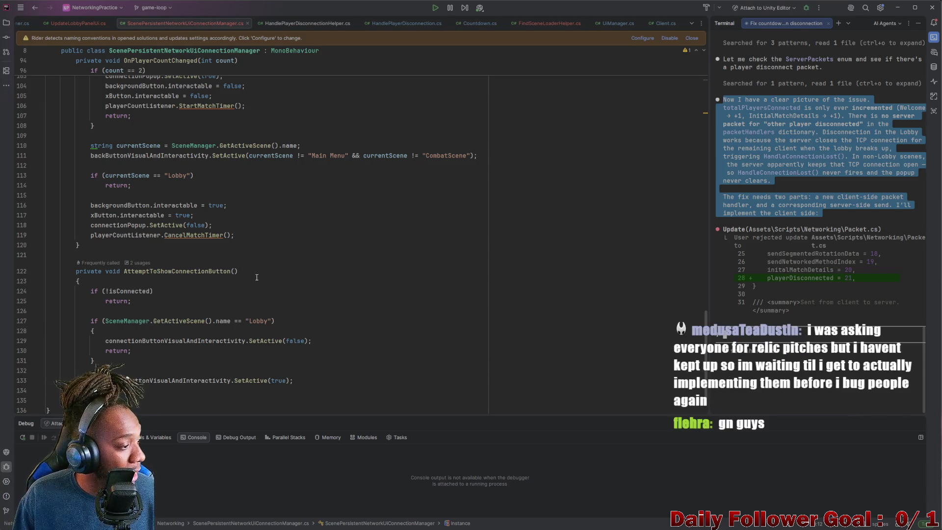
scroll(253, 278, "down", 2)
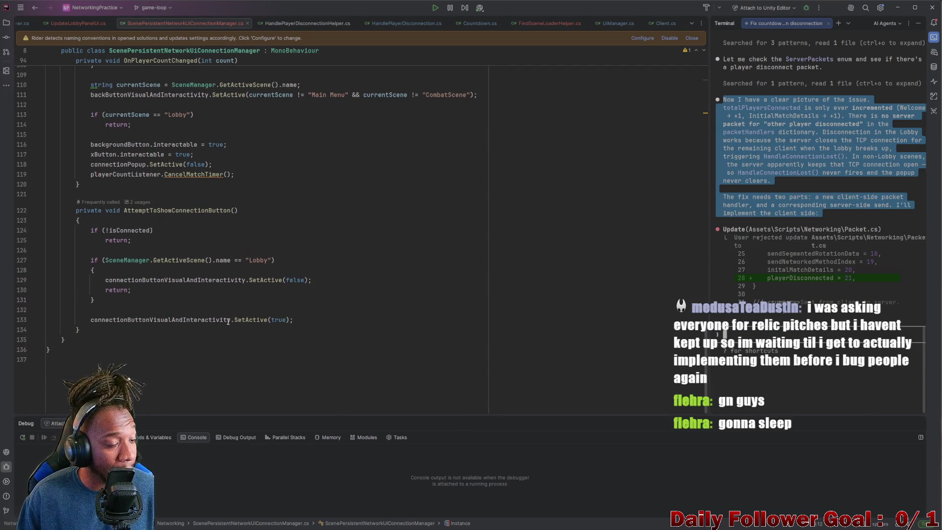
scroll(228, 321, "up", 9)
scroll(320, 339, "up", 3)
scroll(585, 210, "up", 1)
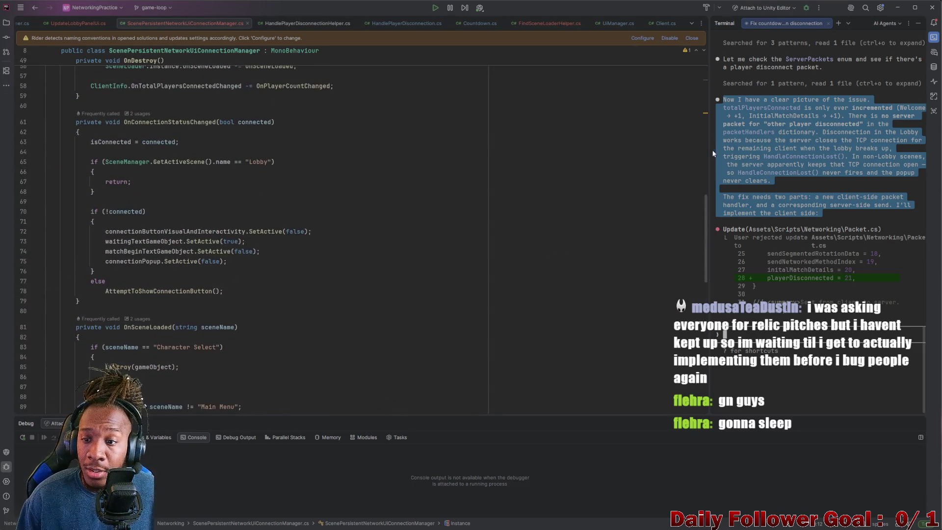
Step: Inspect the connected check in OnConnectionStatusChanged, then open HandlePlayerDisconnectionHelper.cs
left_click(325, 276)
scroll(218, 106, "up", 5)
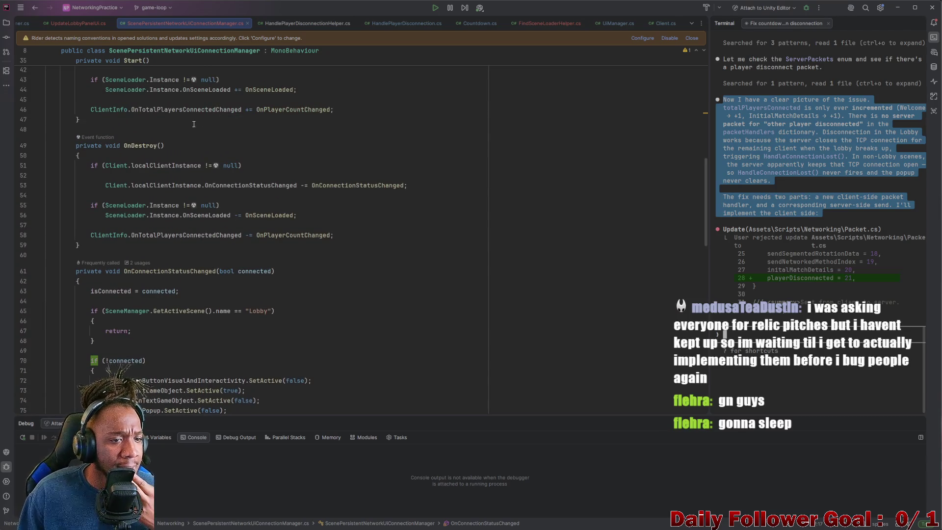
scroll(199, 164, "down", 2)
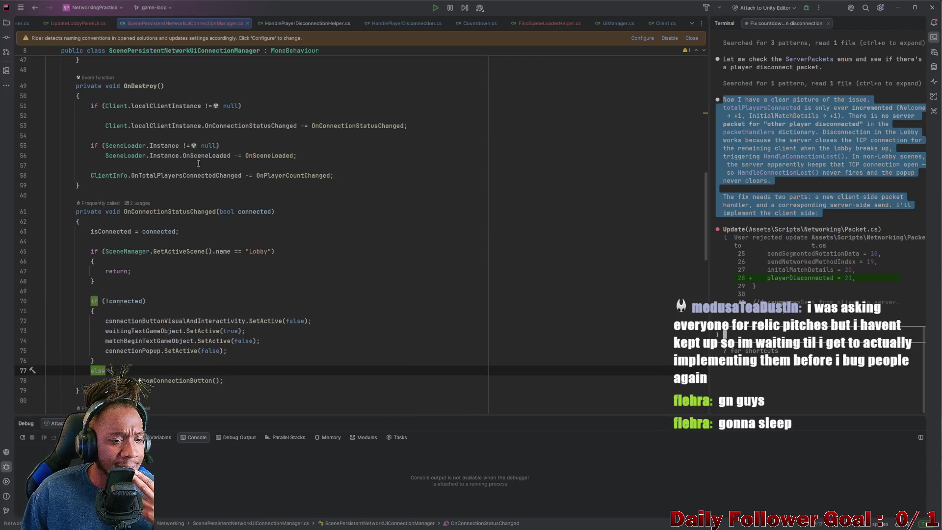
left_click(275, 23)
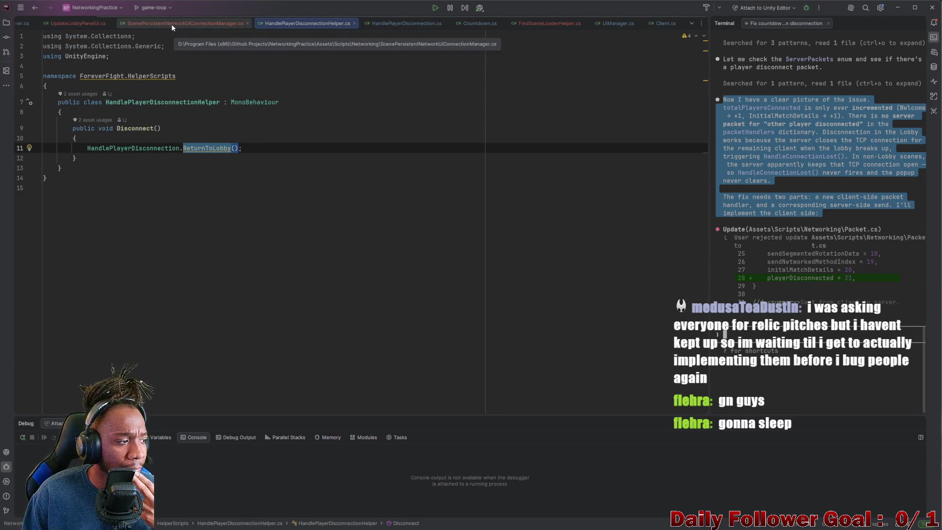
Step: Add a Debug.Log("Disconnect called") line above ReturnToLobby() in Disconnect()
left_click(115, 140)
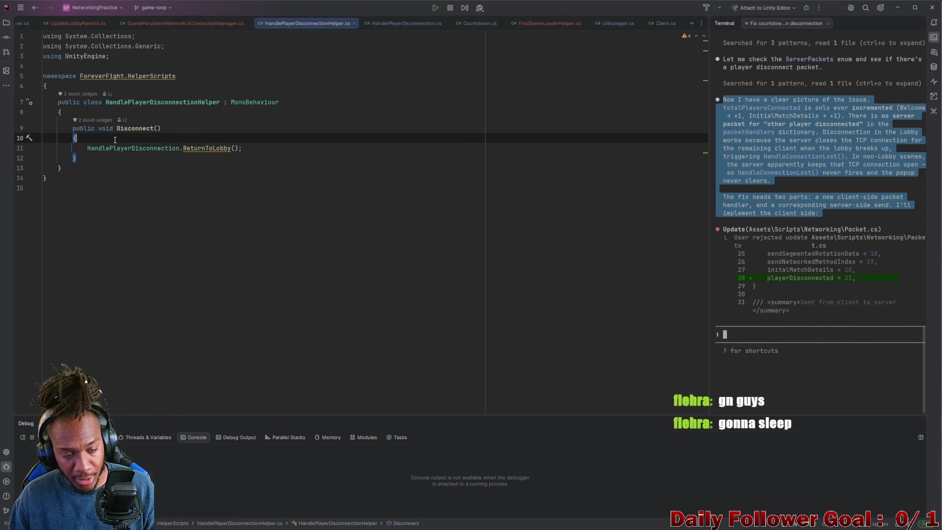
key("Return")
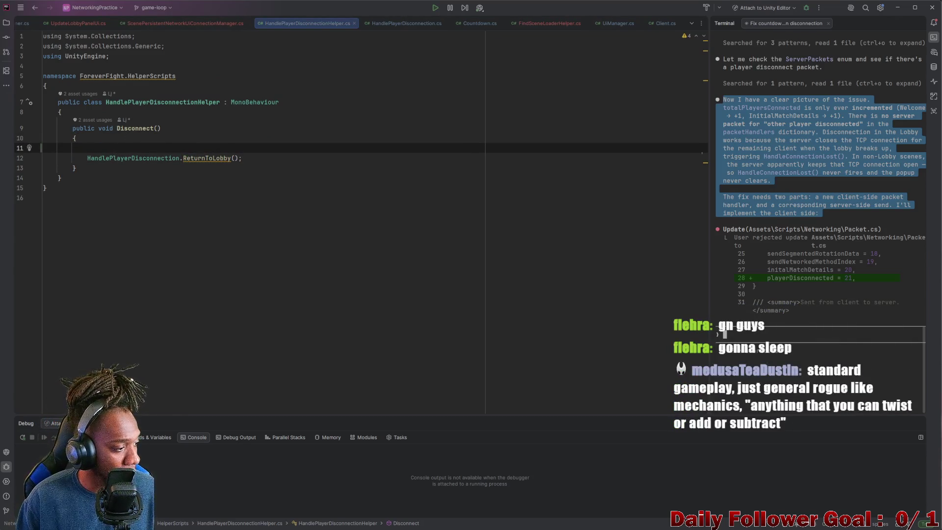
key("Down")
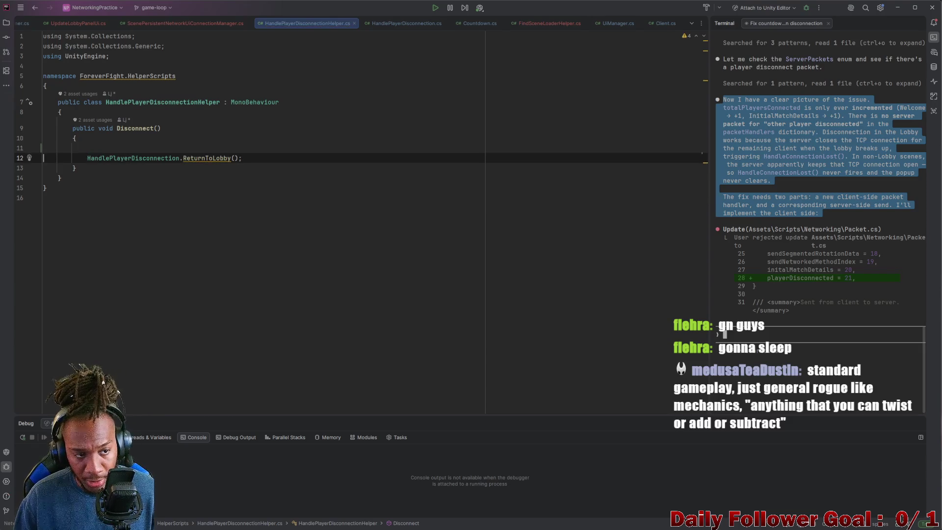
key("Home")
left_click(107, 149)
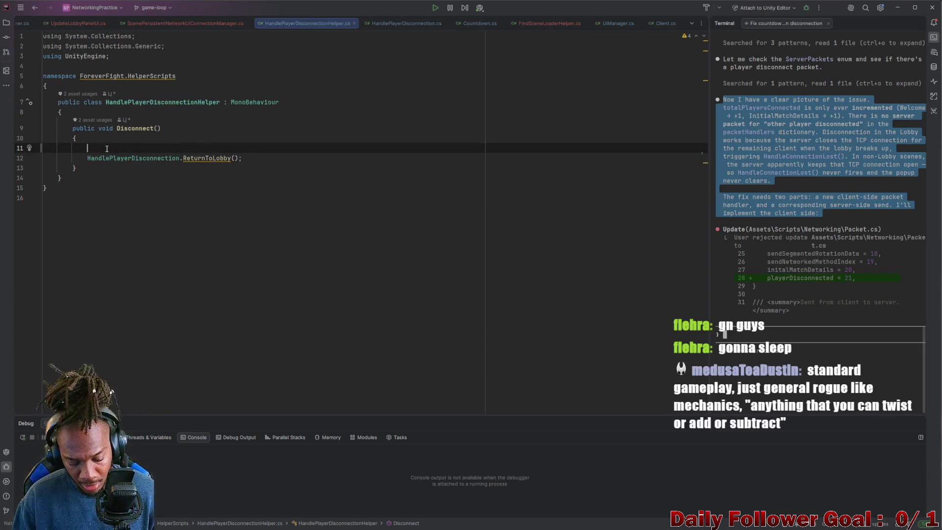
type("Debug.Log")
key("Return")
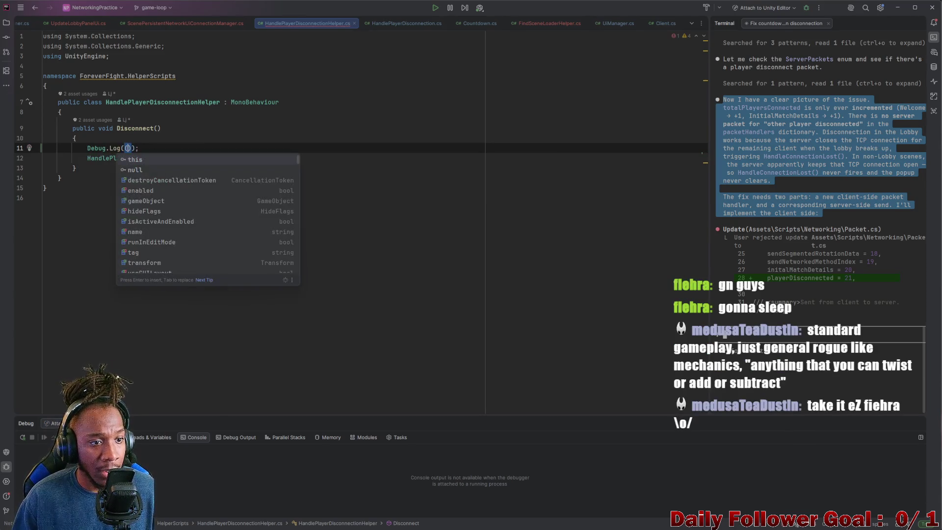
type("\"")
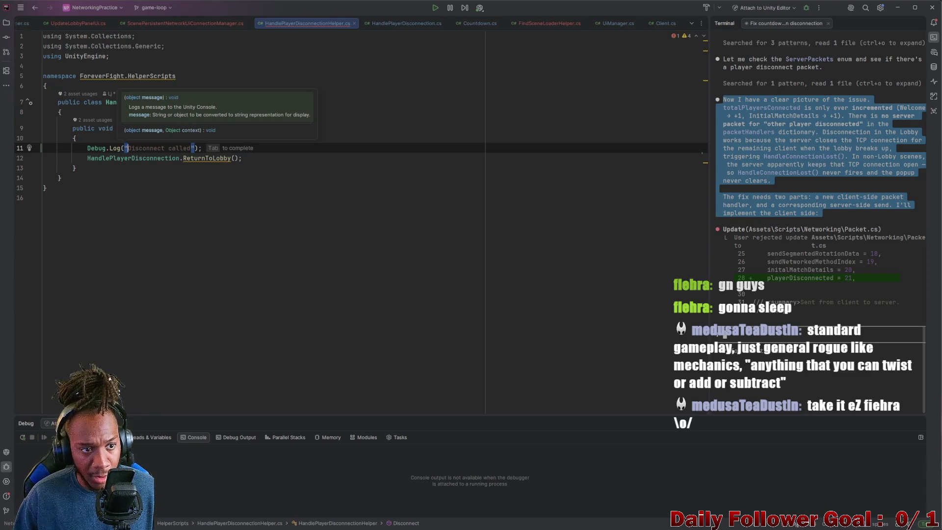
key("Tab")
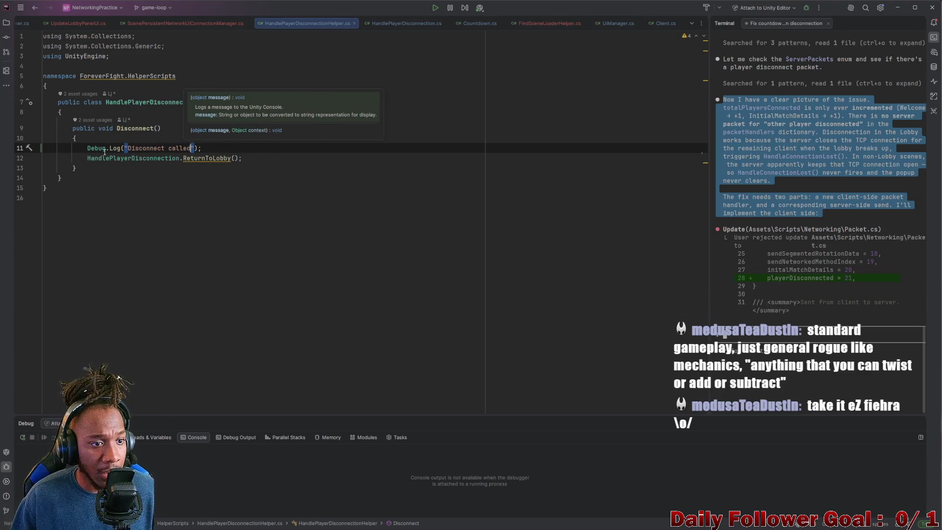
Step: Prefix the log message with the [Connection] tag
left_click(130, 149)
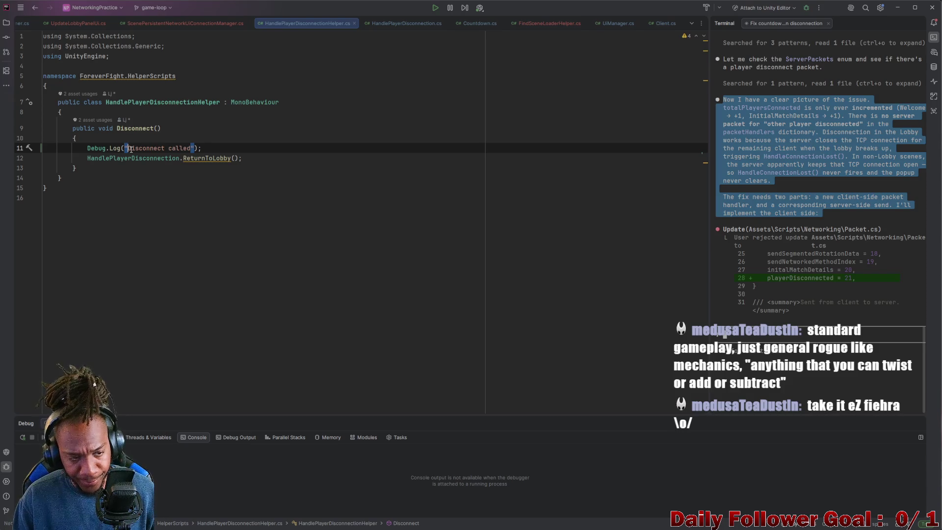
type("[COnn")
key("BackSpace")
key("BackSpace")
key("BackSpace")
type("onnec")
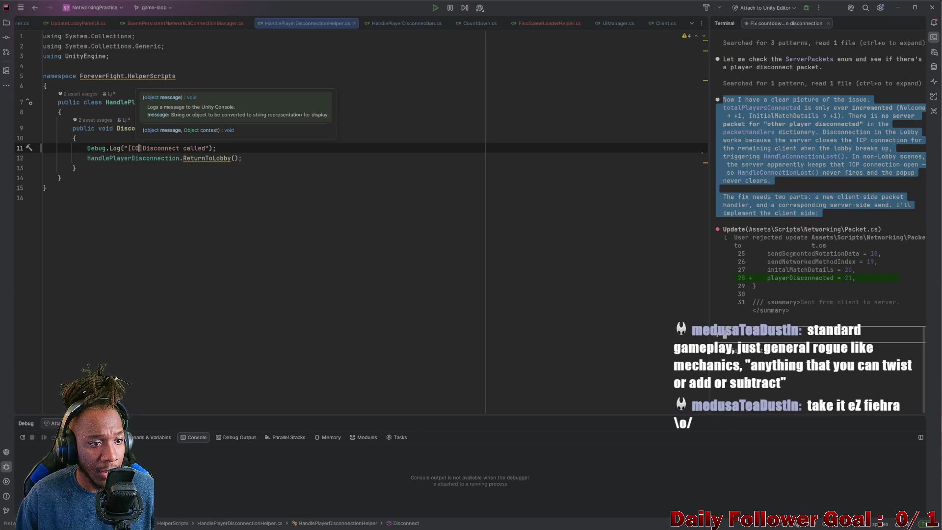
type("tions")
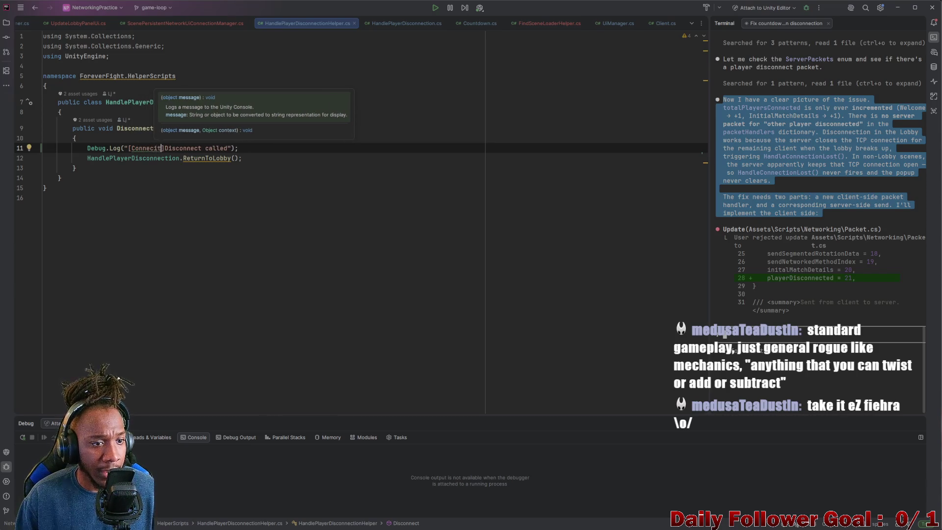
key("BackSpace")
type("]")
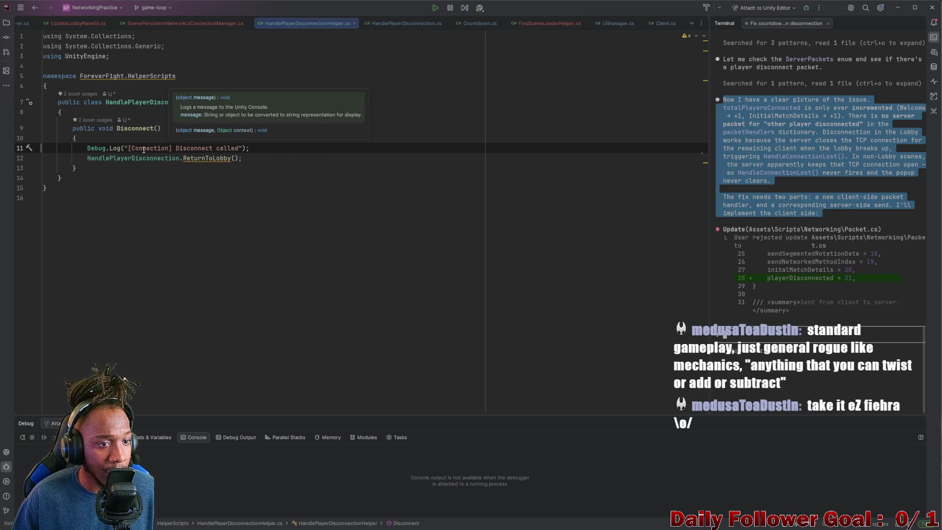
Step: Add the '~~~~~~' prefix to the message, keep the indentation, and return to Unity
left_click(130, 148)
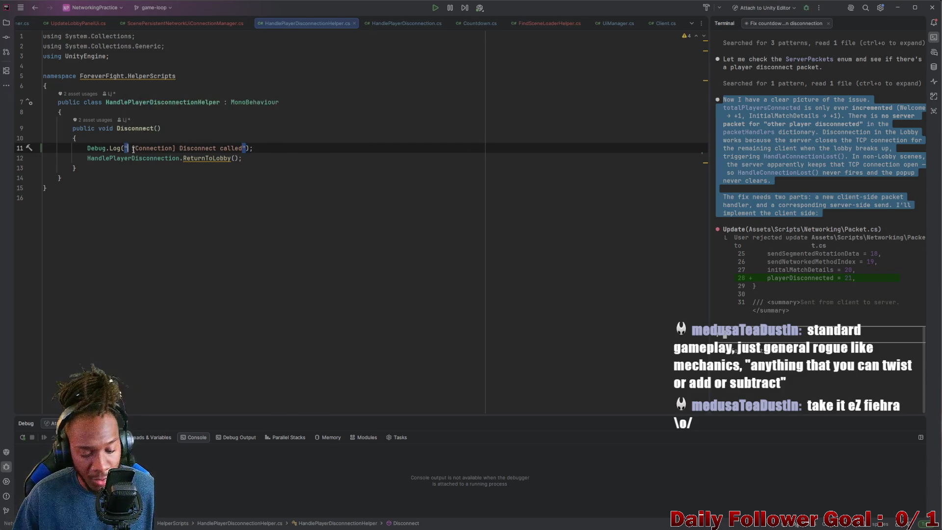
key("shift+Tab")
key("shift+Tab")
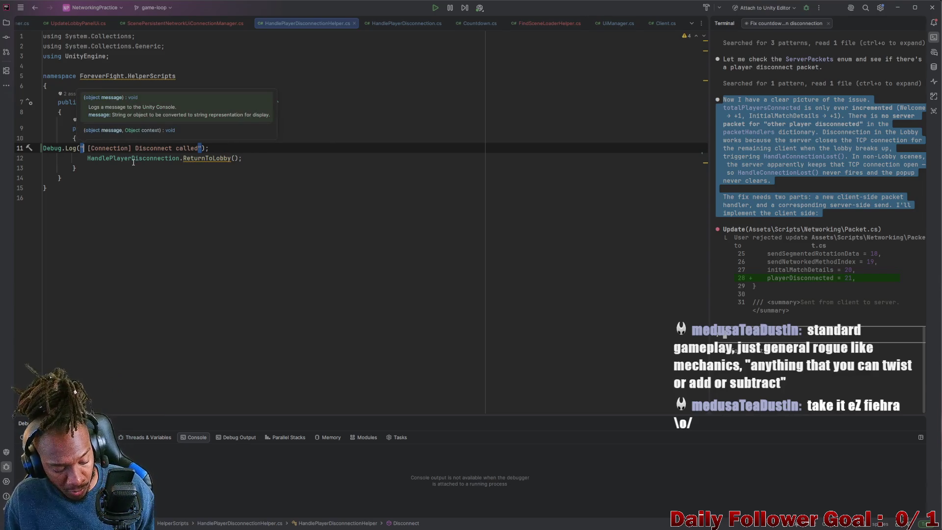
key("Tab")
key("Tab")
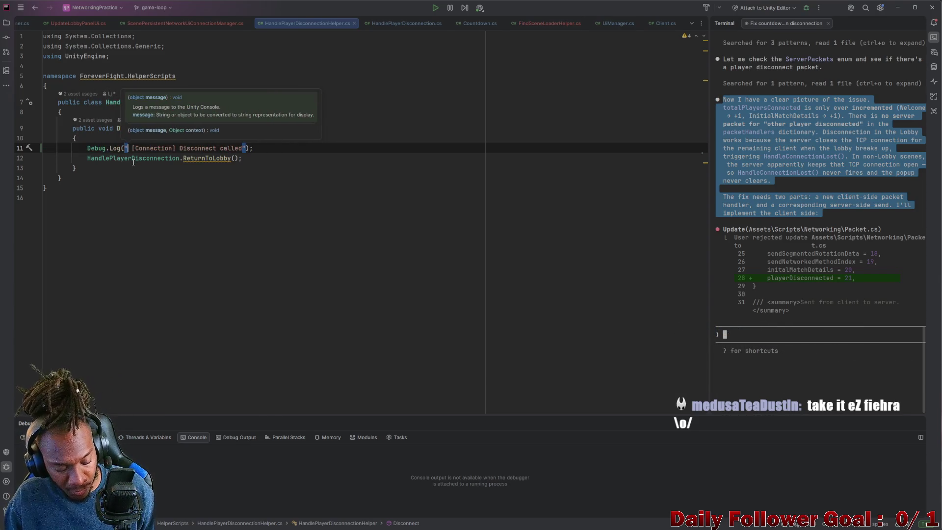
type("~~~~~~")
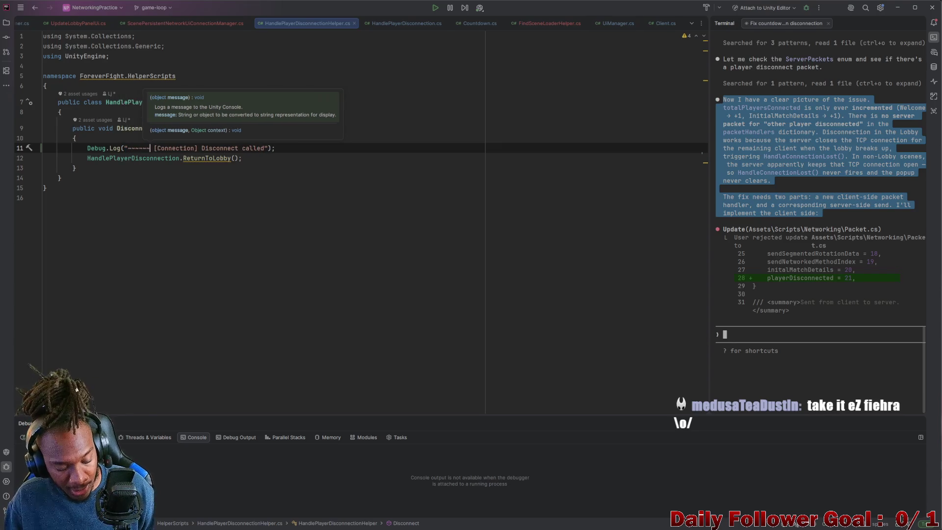
key("Down")
key("Down")
key("Down")
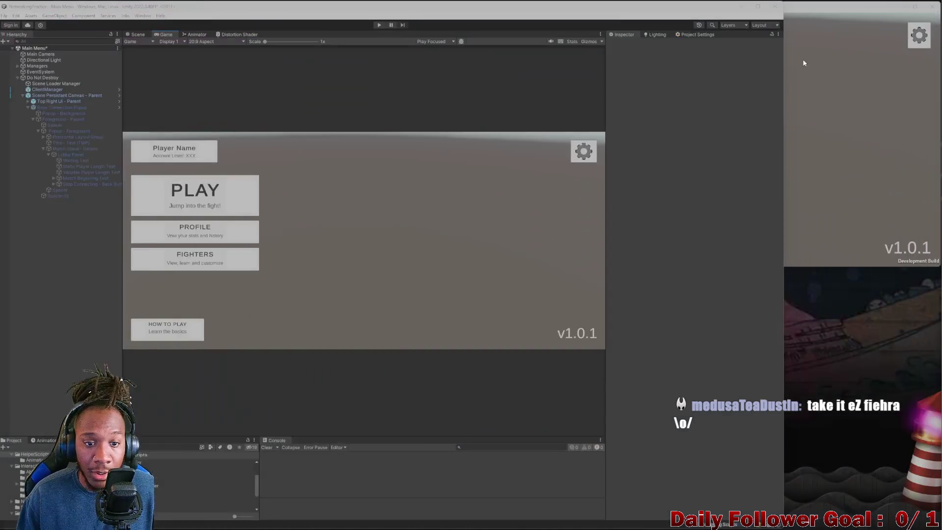
left_click(897, 8)
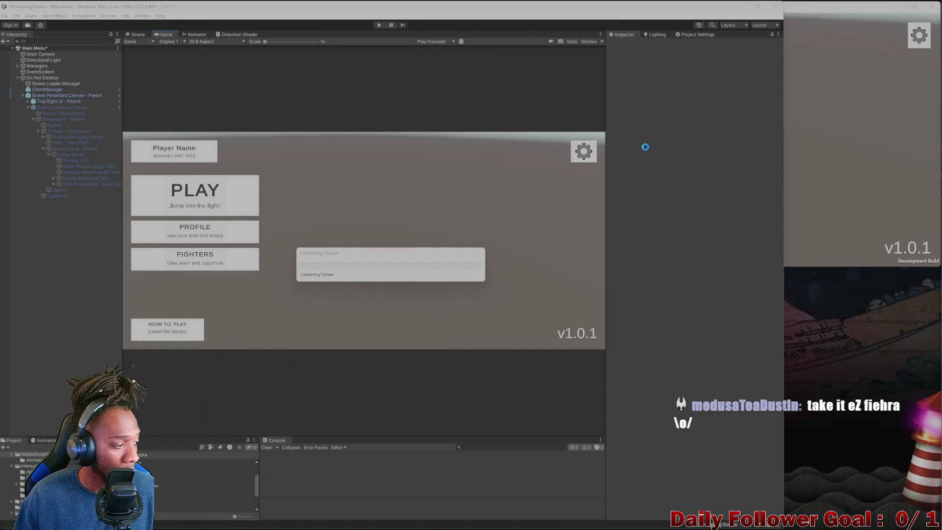
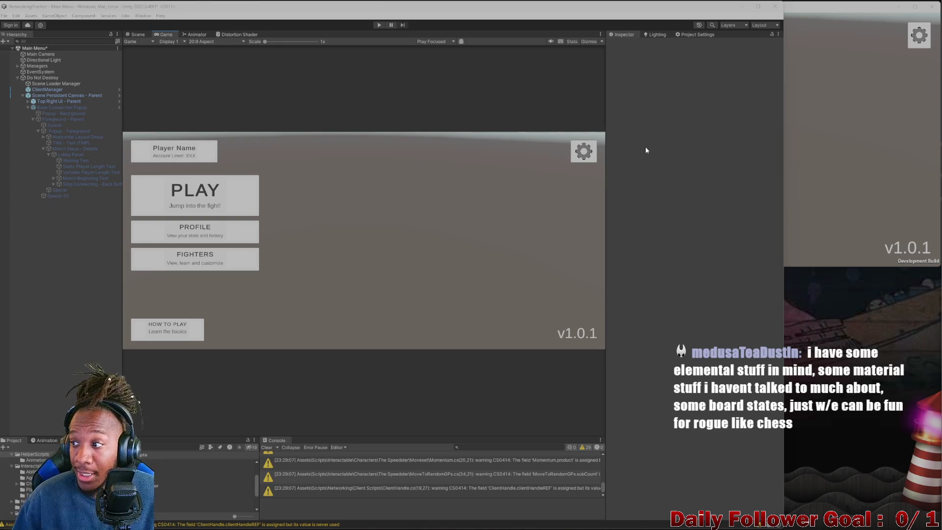
Step: Clear the console, close the running NetworkingPractice client, and start Build and Run again
left_click(823, 78)
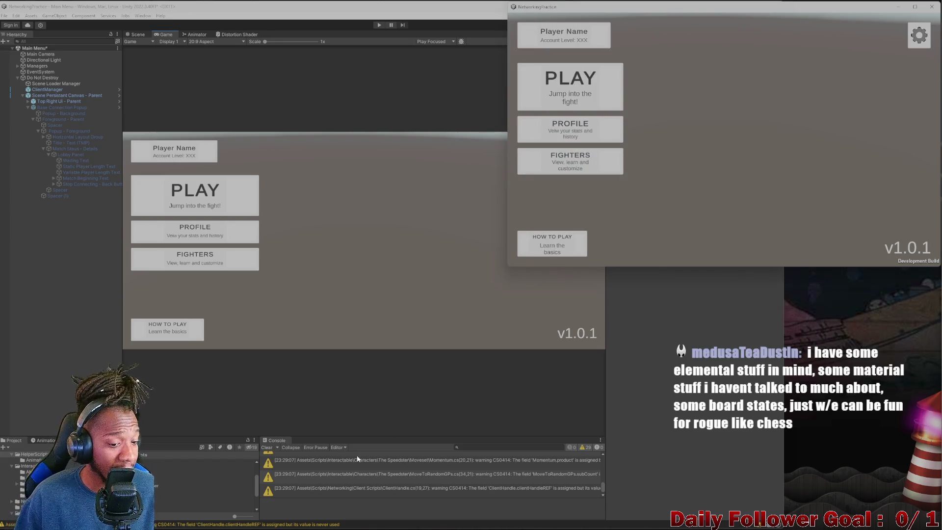
left_click(267, 447)
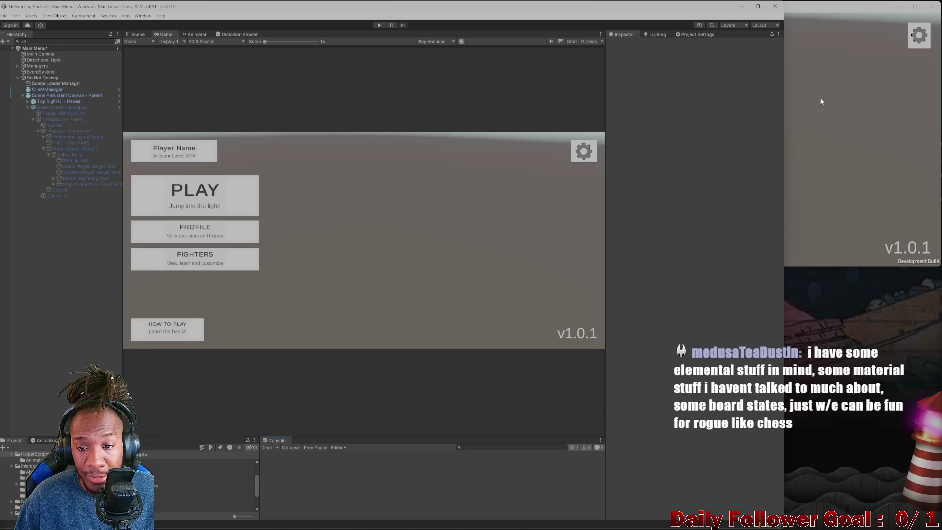
left_click(817, 100)
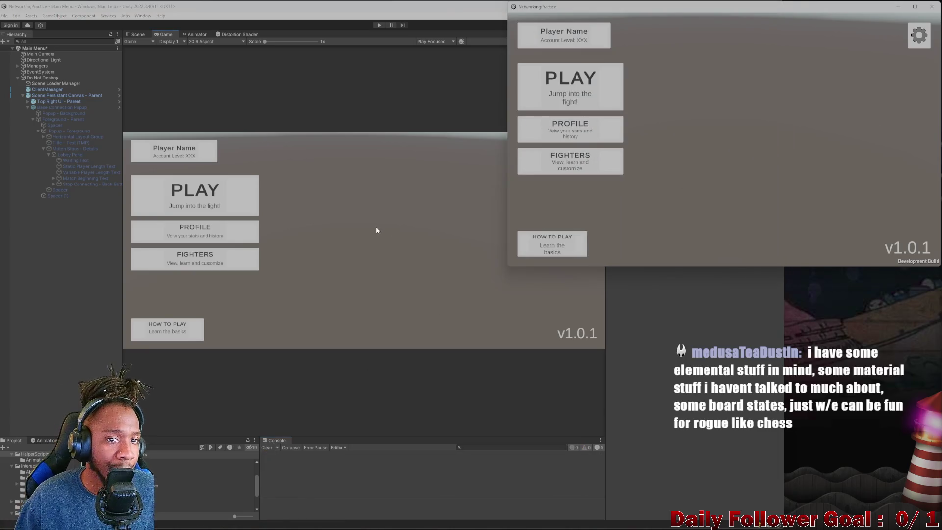
mouse_move(709, 529)
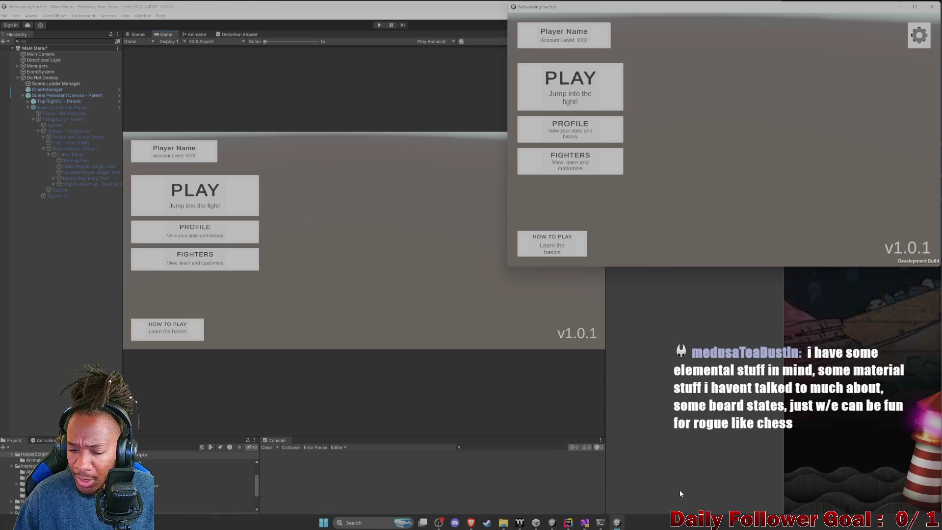
left_click(932, 6)
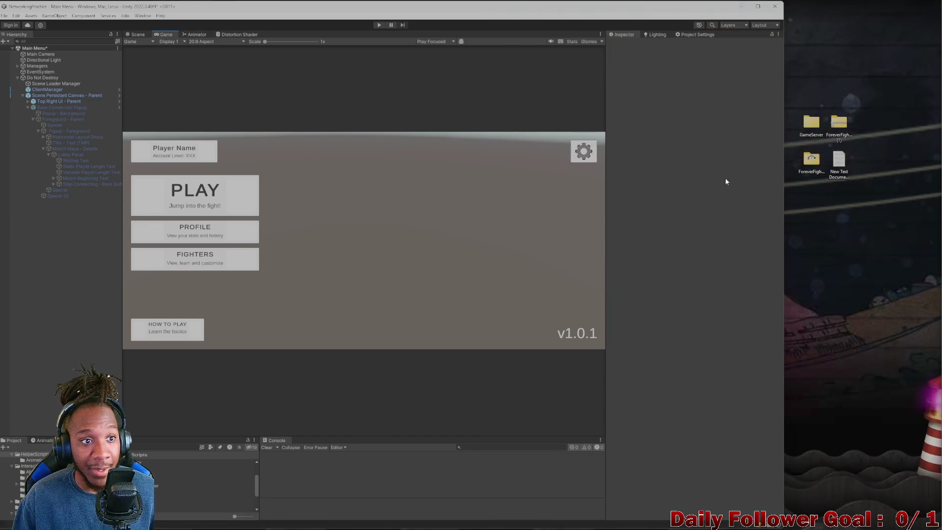
key("alt+F4")
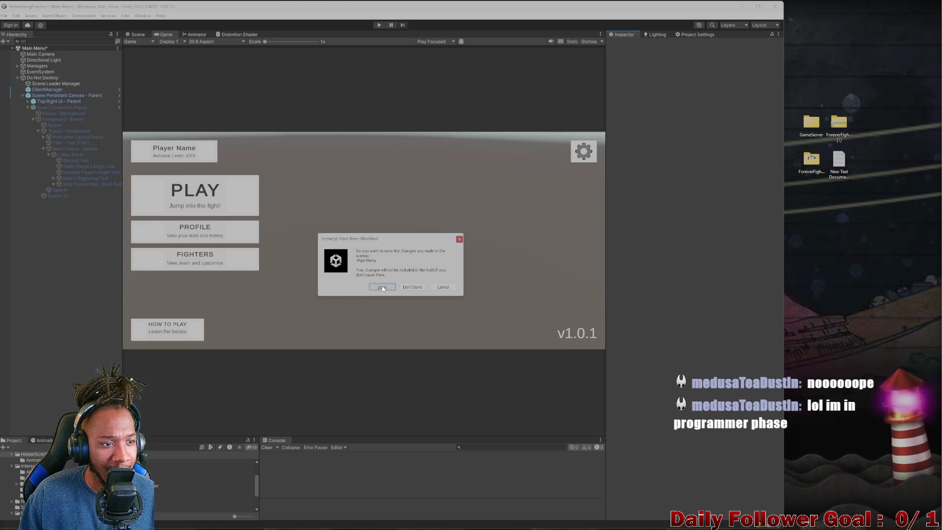
Step: Save the modified Main Menu scene so the build proceeds, then clear the console
left_click(382, 288)
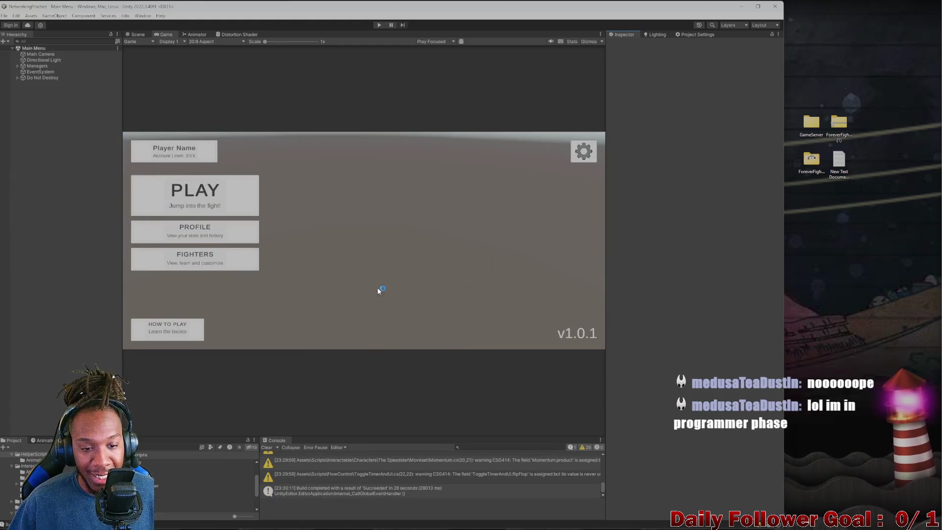
left_click(266, 448)
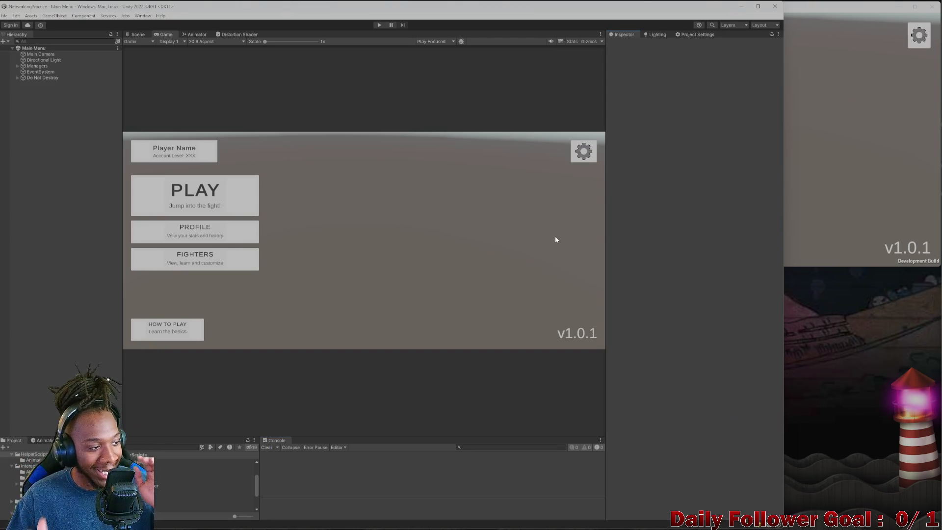
Step: Check the new built client, return to the editor, and enter Play mode
left_click(859, 176)
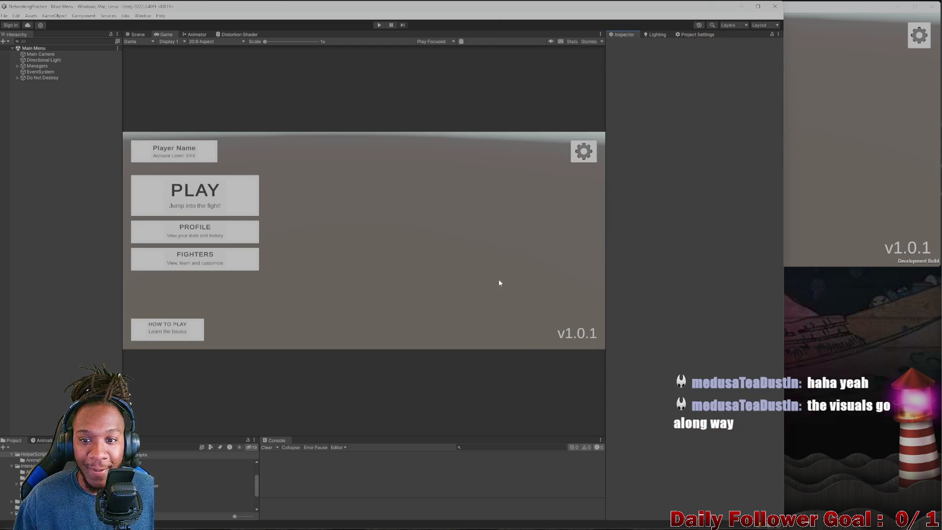
left_click(214, 202)
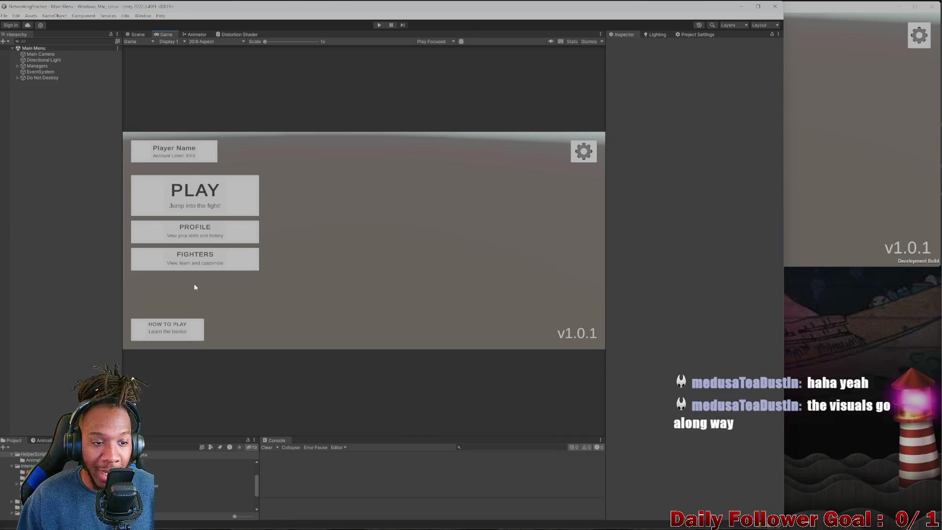
left_click(379, 25)
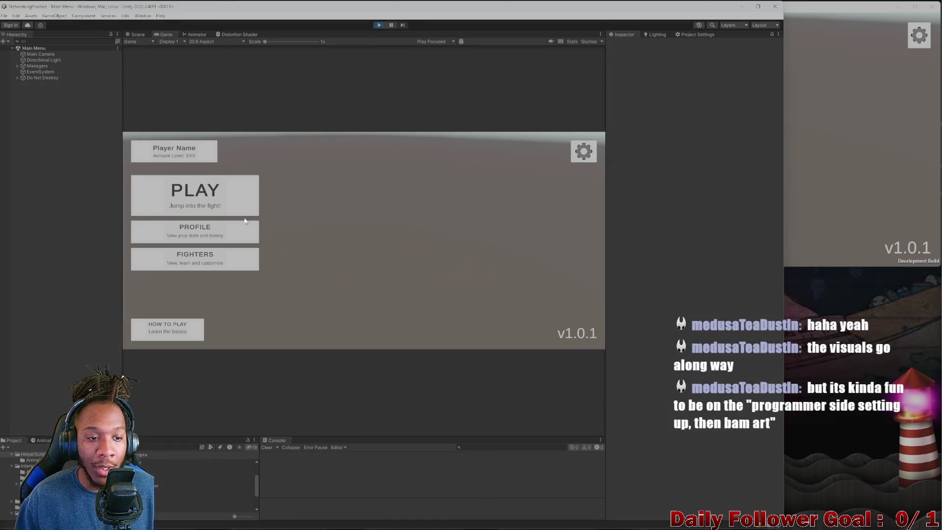
Step: Open the lobby login in both games, test 'asdf' as a username, then return the editor to the main menu
left_click(198, 207)
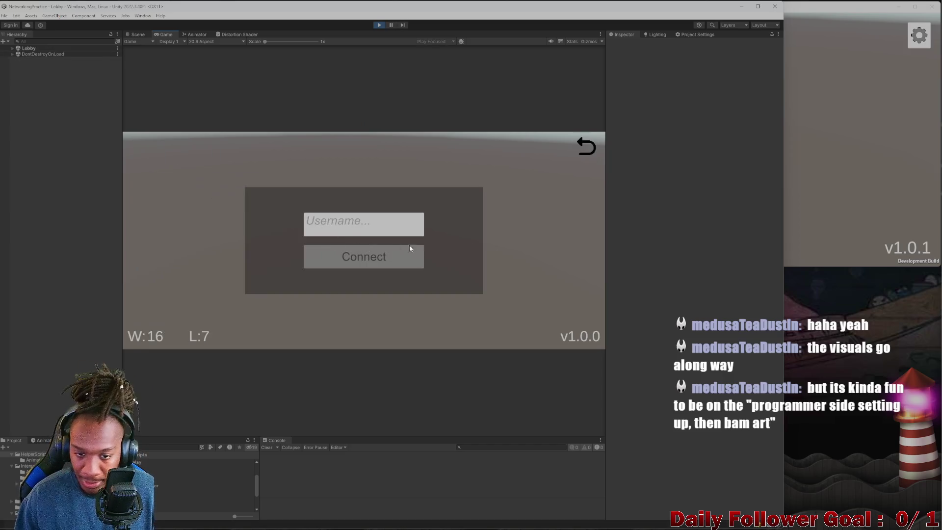
left_click(788, 171)
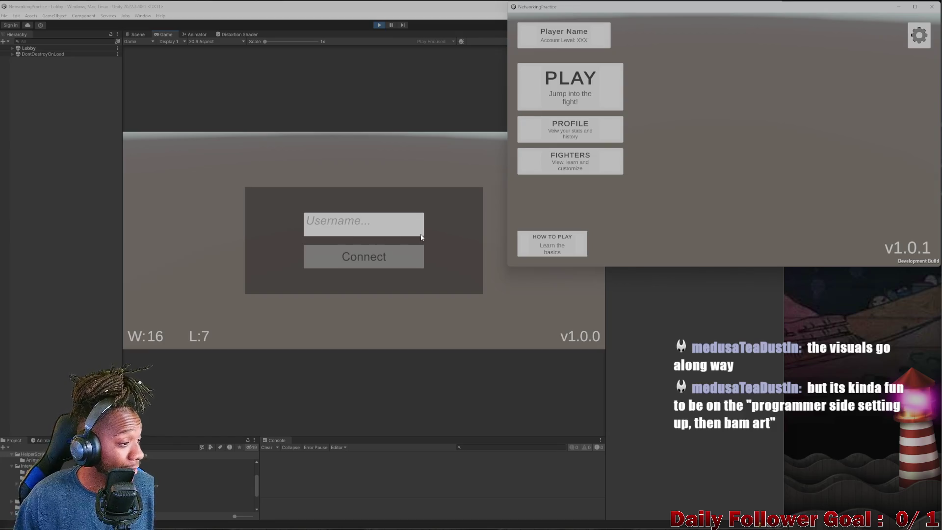
left_click(580, 88)
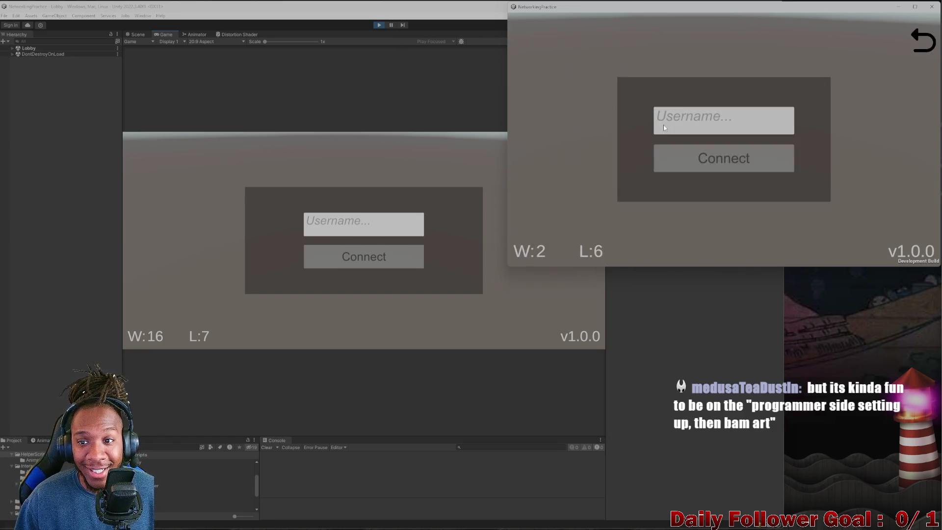
left_click(665, 126)
type("asdf")
key("BackSpace")
key("BackSpace")
key("BackSpace")
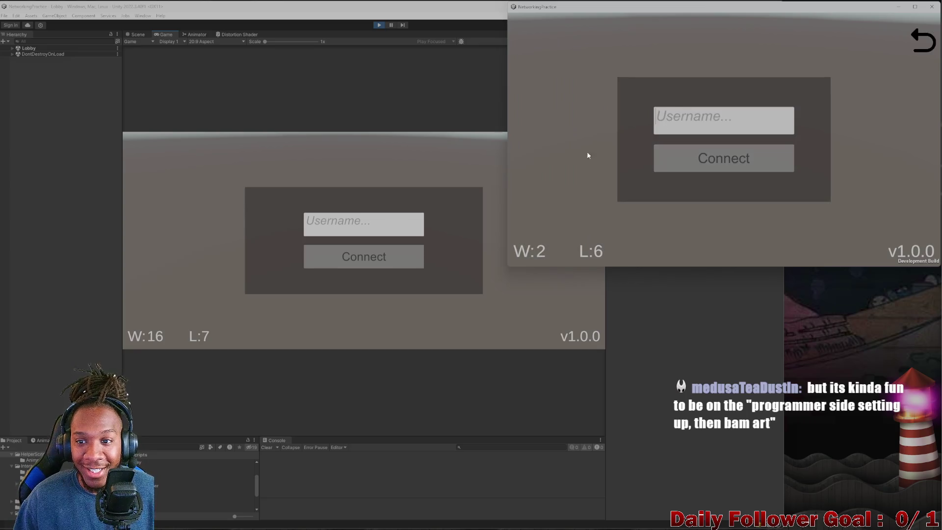
left_click(335, 235)
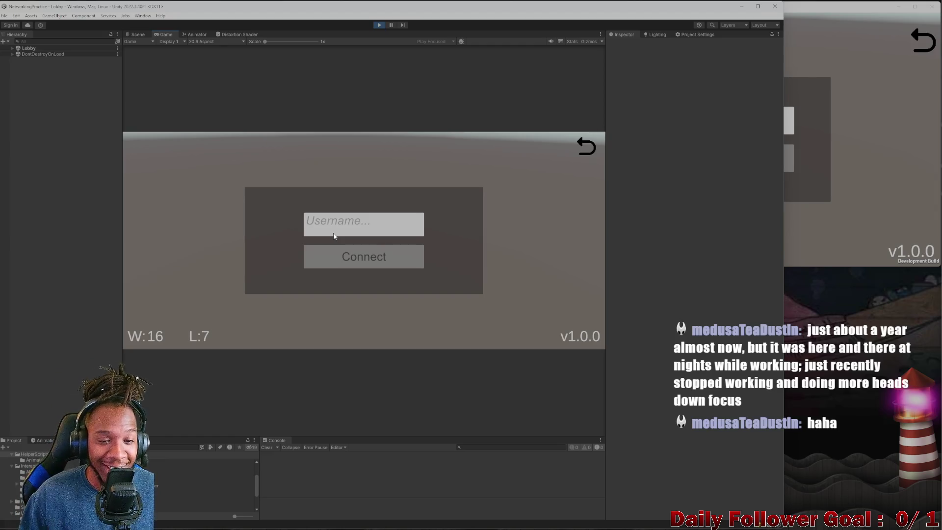
left_click(588, 151)
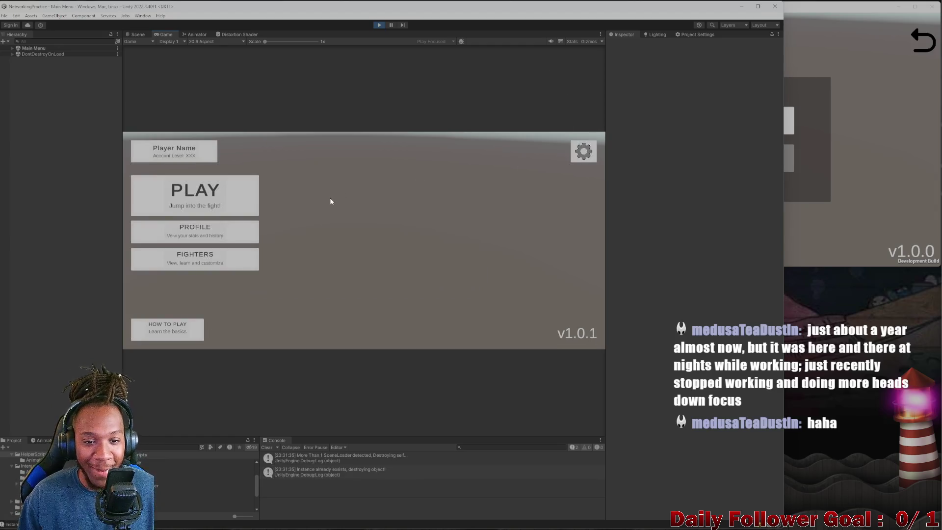
Step: Connect the editor's game to the lobby as 'asdf', clearing the console first
left_click(197, 197)
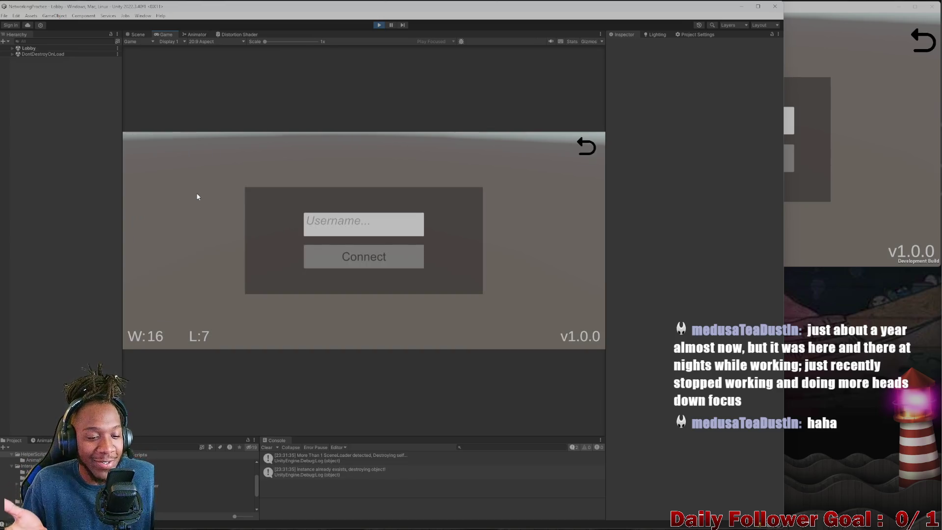
left_click(356, 232)
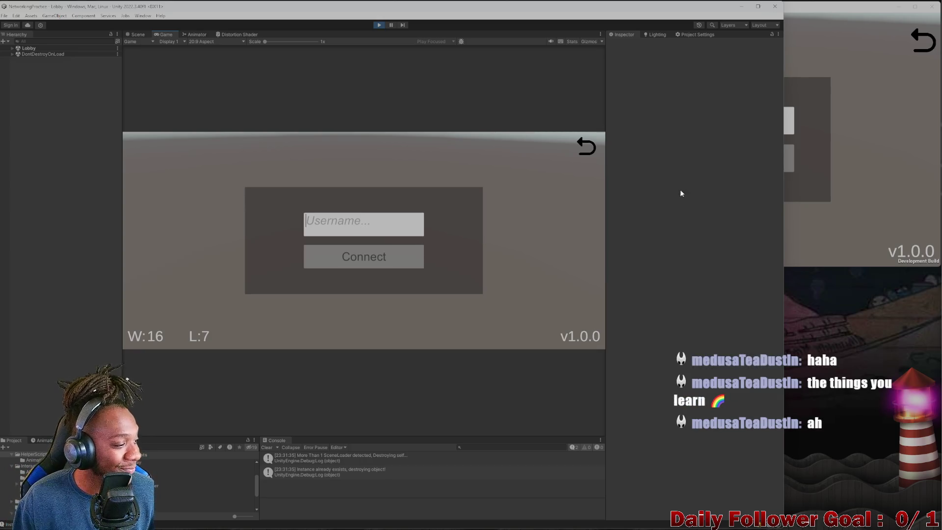
type("asdf")
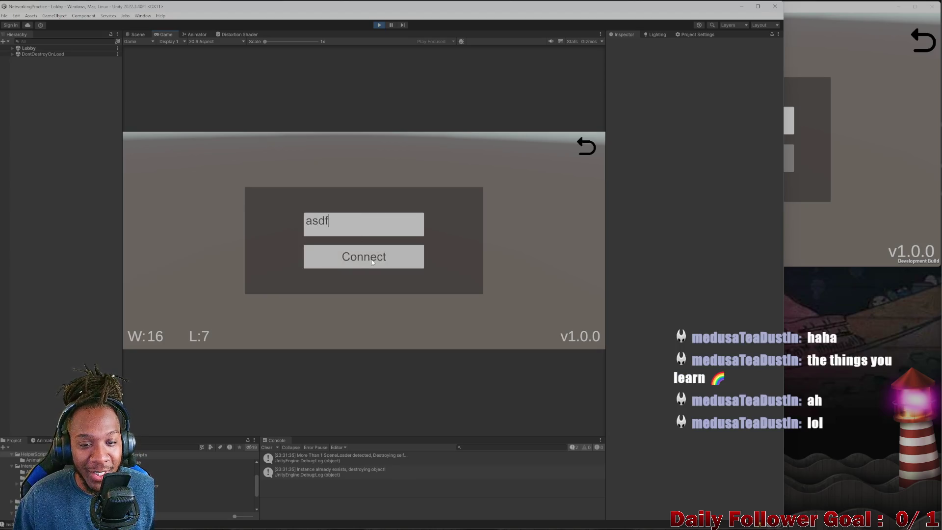
left_click(267, 444)
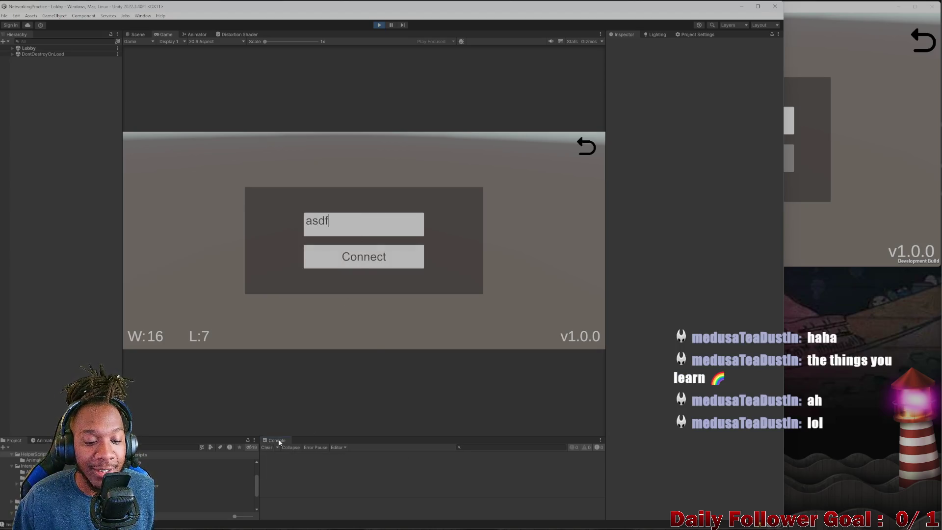
left_click(370, 263)
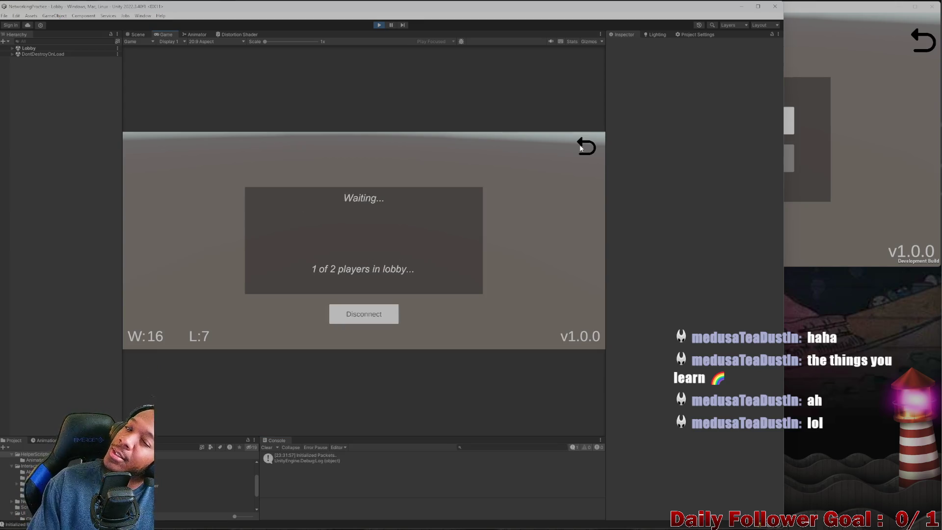
Step: Connect the built client as 'asdf', then disconnect both the editor player and the built client
left_click(587, 145)
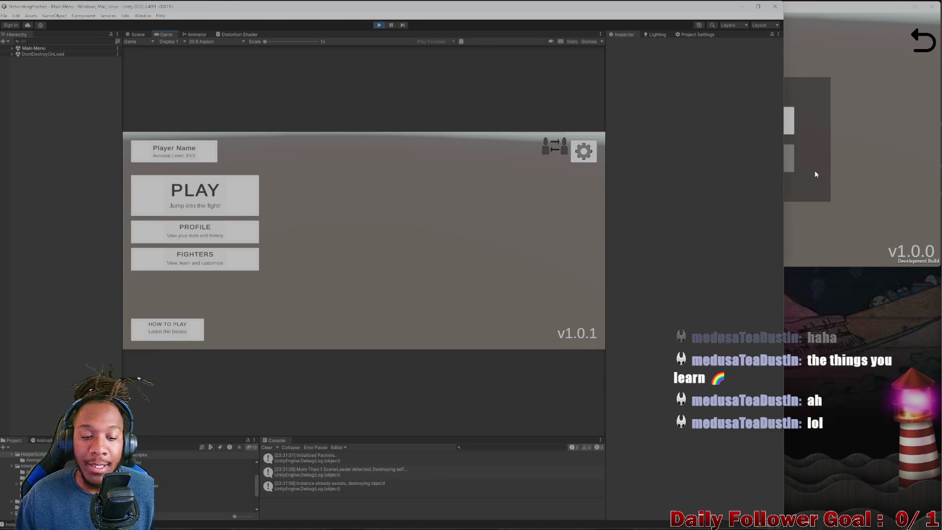
left_click(815, 170)
left_click(268, 448)
left_click(735, 124)
type("asdf")
left_click(717, 159)
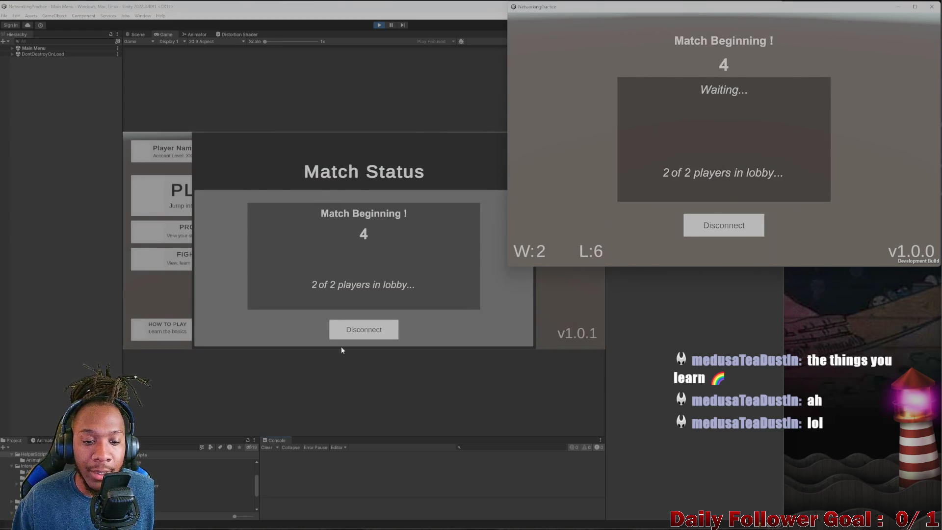
left_click(345, 336)
left_click(873, 110)
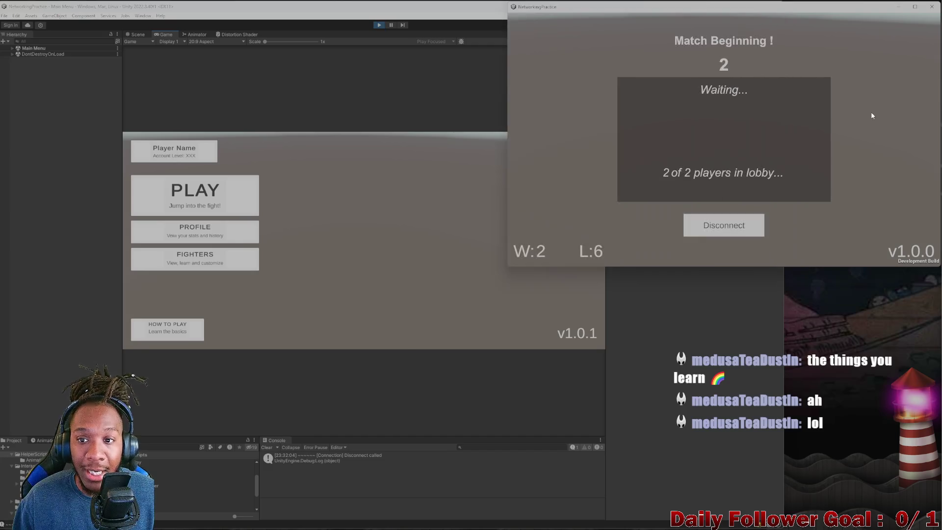
left_click(733, 226)
Step: Rejoin both clients as 'asdf', disconnect again, and return the editor's game to the main menu
left_click(584, 94)
type("asdf")
key("Return")
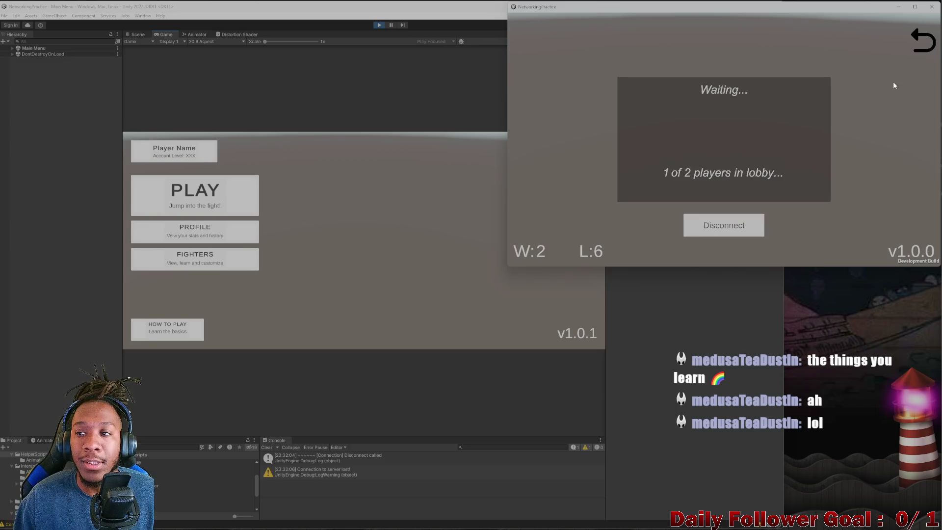
left_click(256, 178)
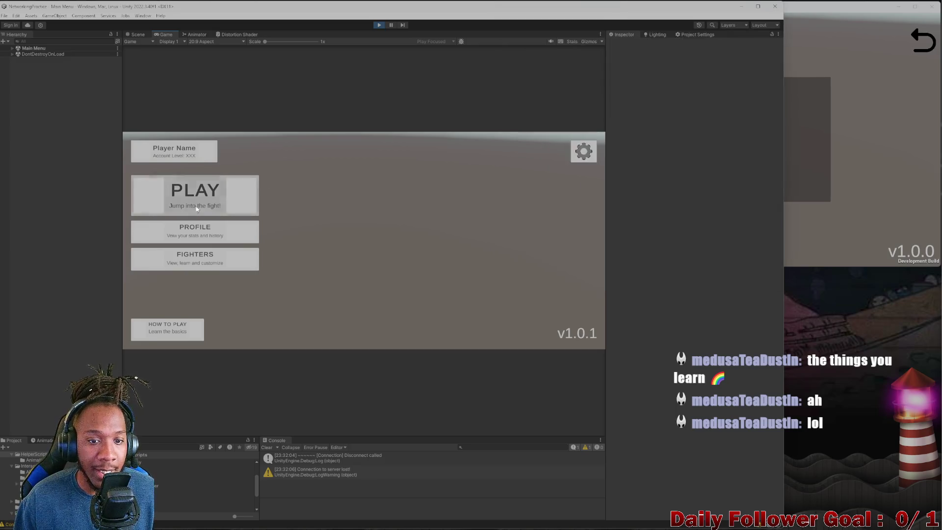
left_click(822, 122)
left_click(689, 229)
left_click(411, 218)
type("asdf")
left_click(363, 257)
left_click(580, 150)
left_click(203, 214)
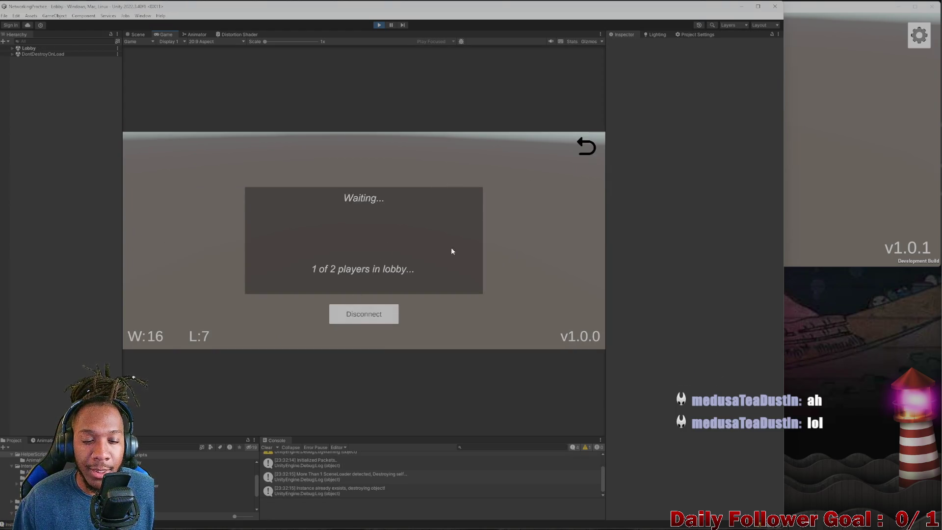
left_click(583, 142)
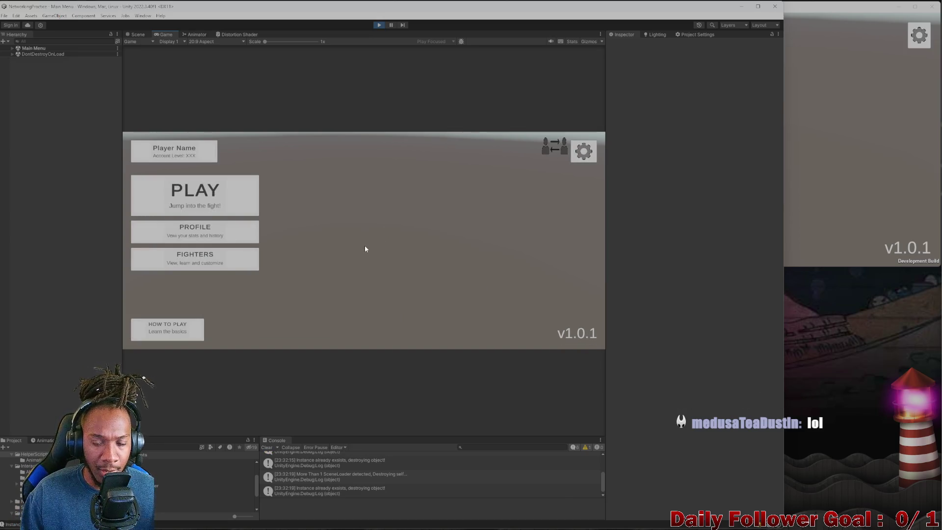
Step: Connect the built client to the lobby as 'evert', then disconnect it
left_click(794, 176)
left_click(598, 105)
type("evert")
left_click(687, 162)
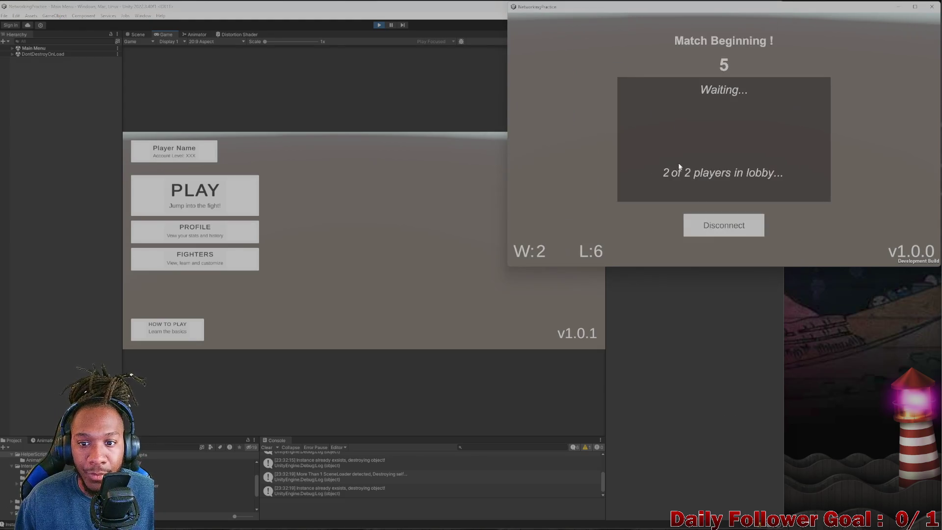
left_click(441, 252)
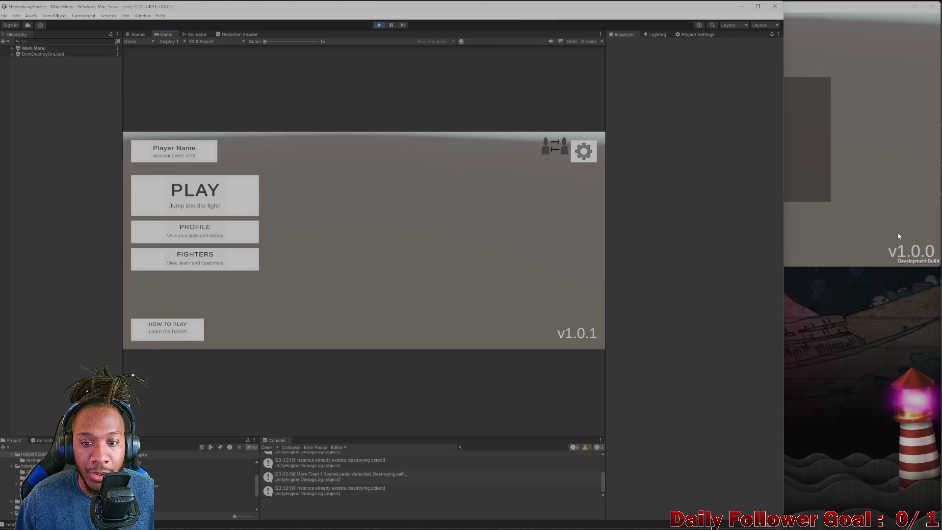
left_click(877, 226)
left_click(718, 225)
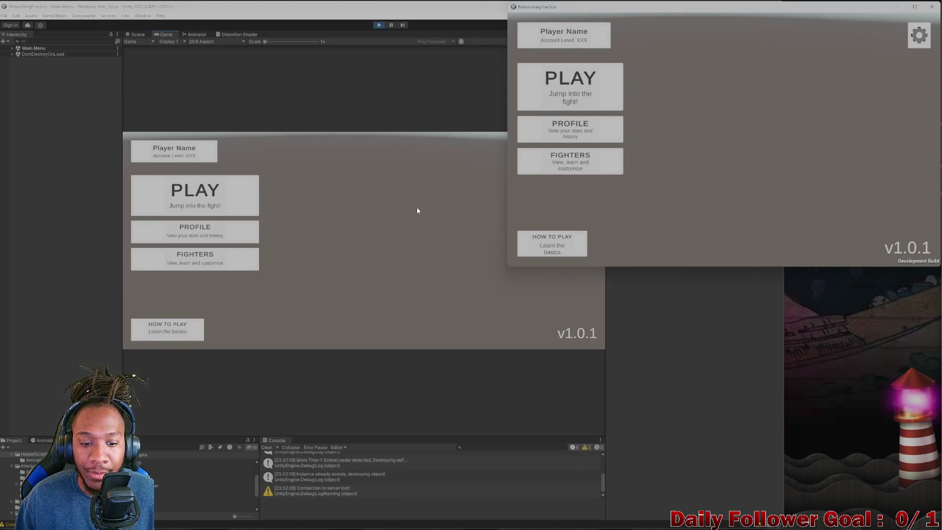
Step: Connect and disconnect the editor player, then reconnect it as 'wert'
left_click(421, 211)
left_click(211, 196)
left_click(363, 255)
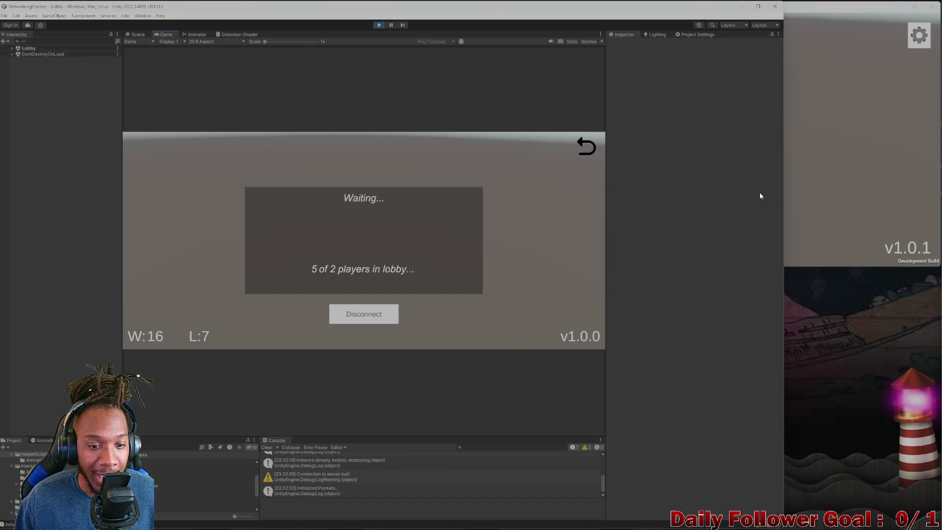
left_click(338, 314)
left_click(211, 197)
type("wert")
left_click(353, 261)
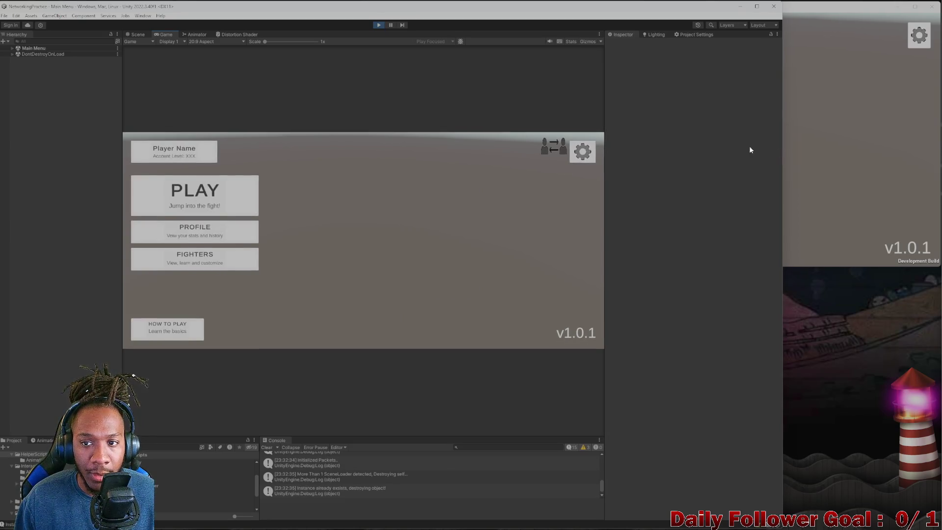
Step: Connect the built client as 'wert', then disconnect the editor player during the countdown
left_click(786, 128)
left_click(570, 86)
type("wert")
left_click(722, 158)
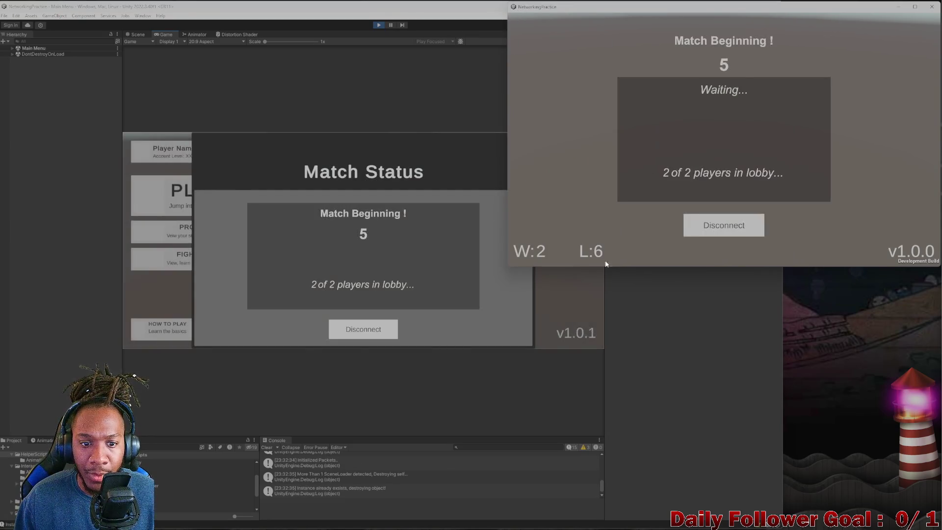
left_click(560, 321)
left_click(392, 330)
left_click(883, 155)
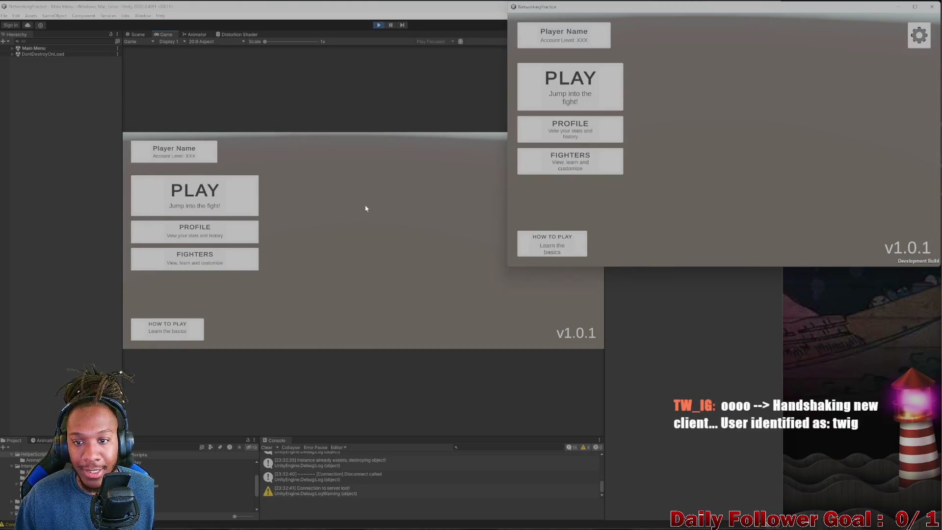
left_click(395, 213)
Step: Reconnect the editor player as 'wert' and disconnect it again
left_click(195, 196)
type("wert")
left_click(364, 255)
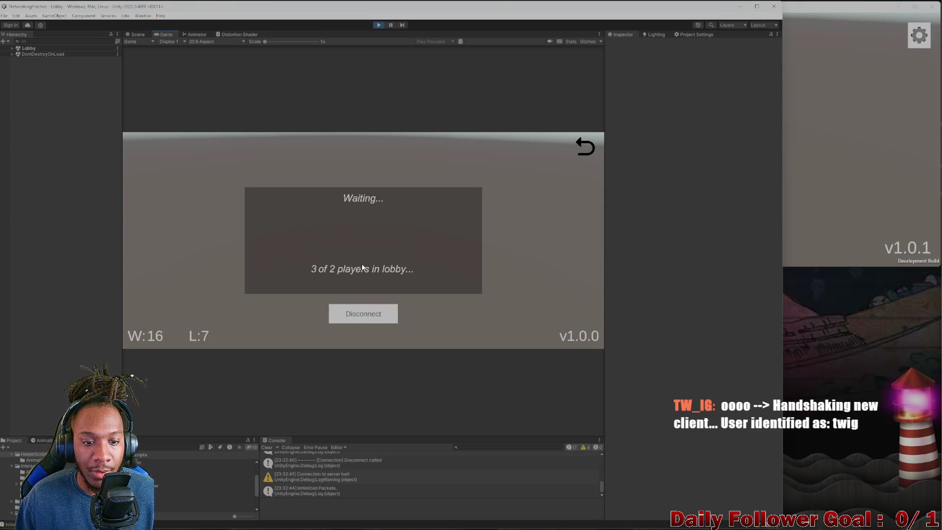
left_click(371, 304)
Step: Rejoin the built client as 'wert', then connect the editor player so the match countdown starts
left_click(195, 196)
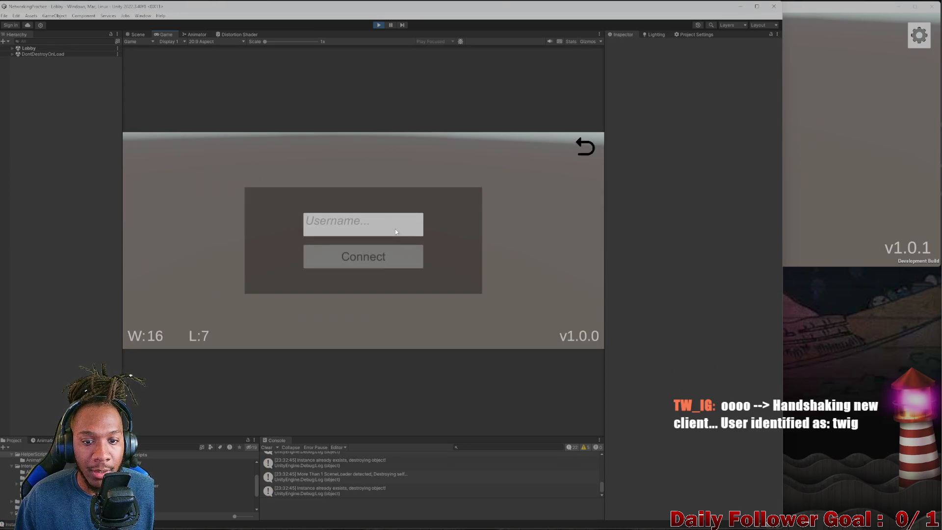
left_click(773, 155)
left_click(570, 86)
left_click(726, 120)
type("wert")
left_click(719, 161)
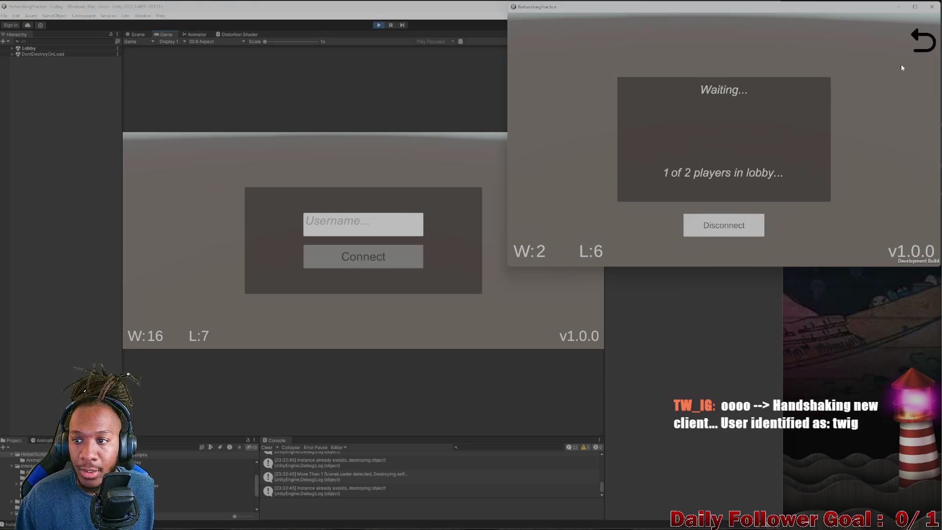
left_click(915, 43)
left_click(488, 195)
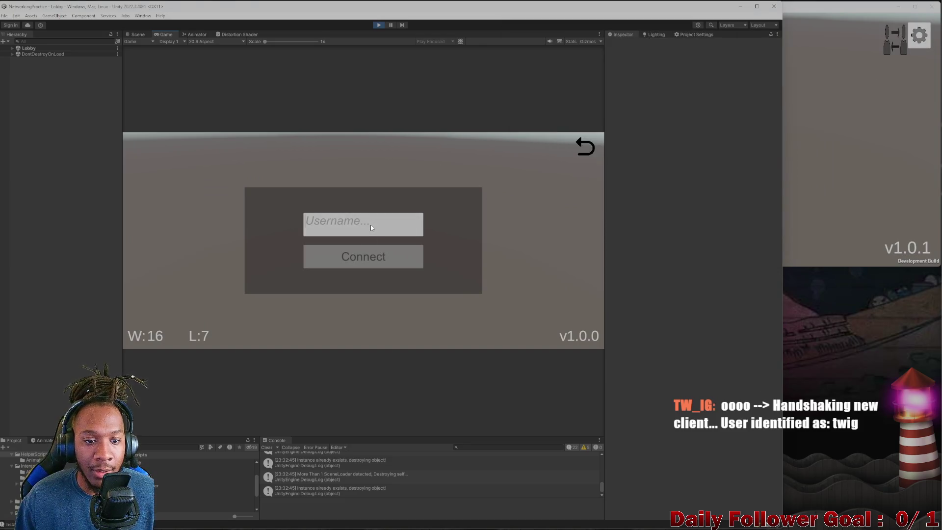
left_click(358, 235)
type("Wert")
left_click(355, 257)
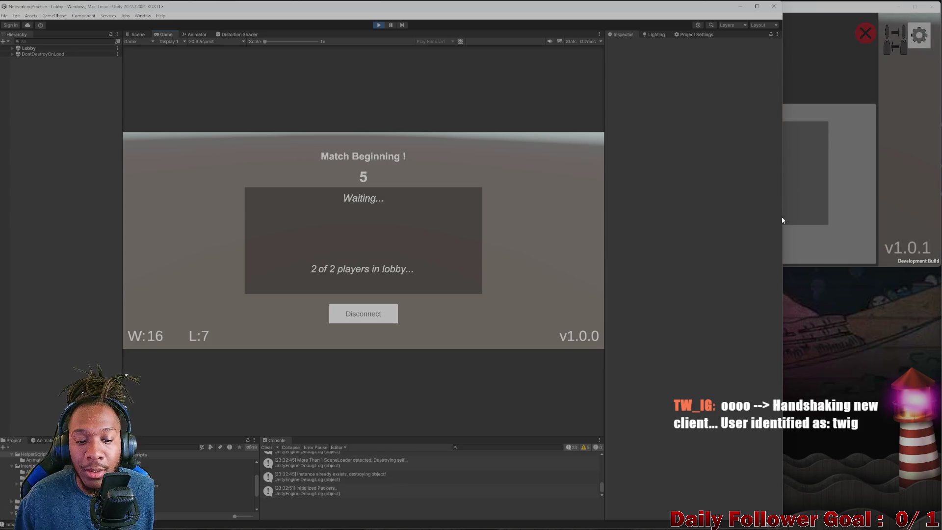
Step: Close the built client during character select, clear the console, and stop Play mode
left_click(900, 193)
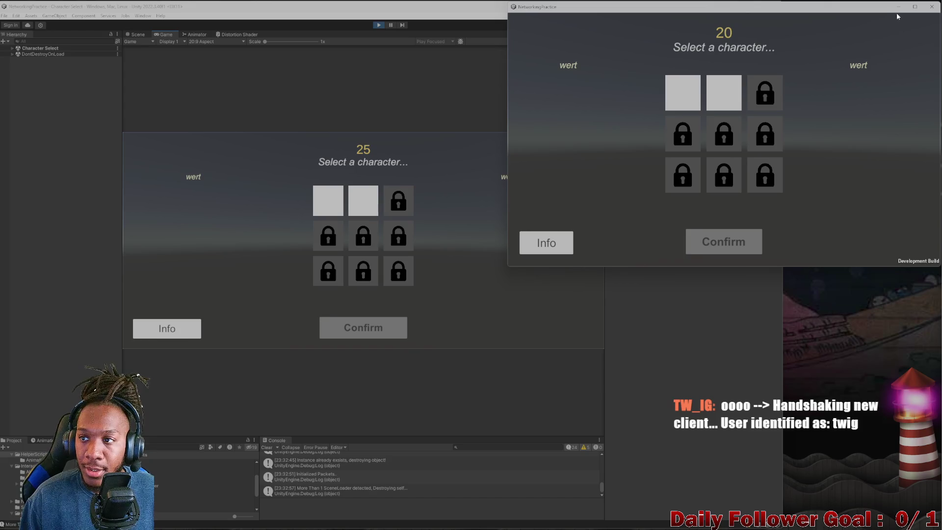
left_click(929, 9)
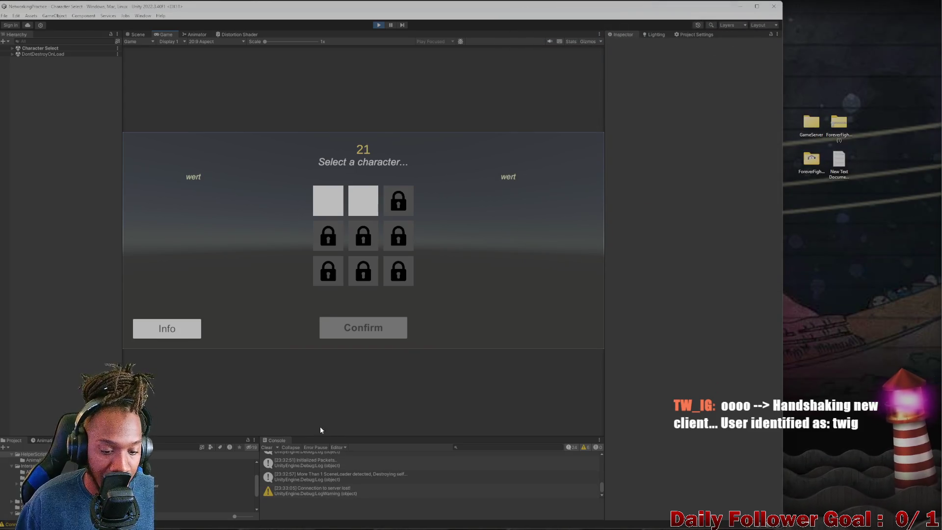
scroll(373, 476, "up", 2)
scroll(369, 483, "up", 4)
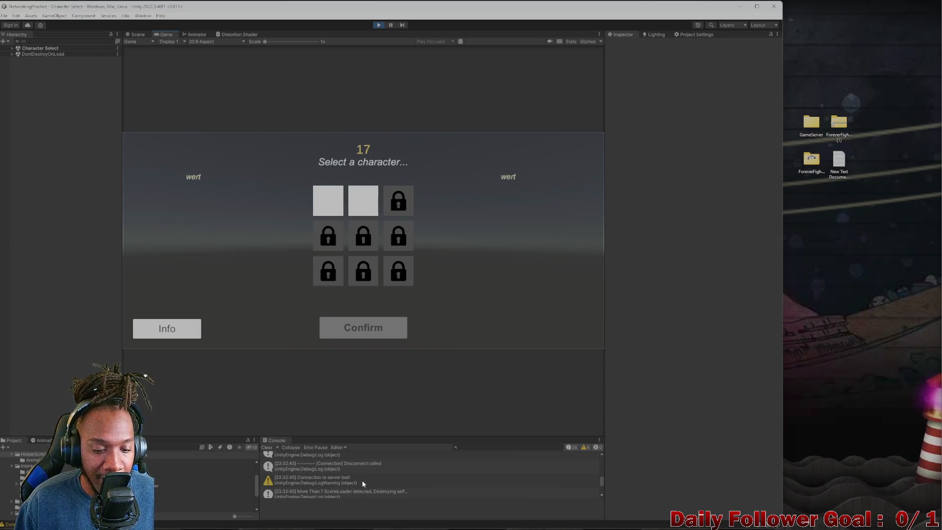
left_click(267, 447)
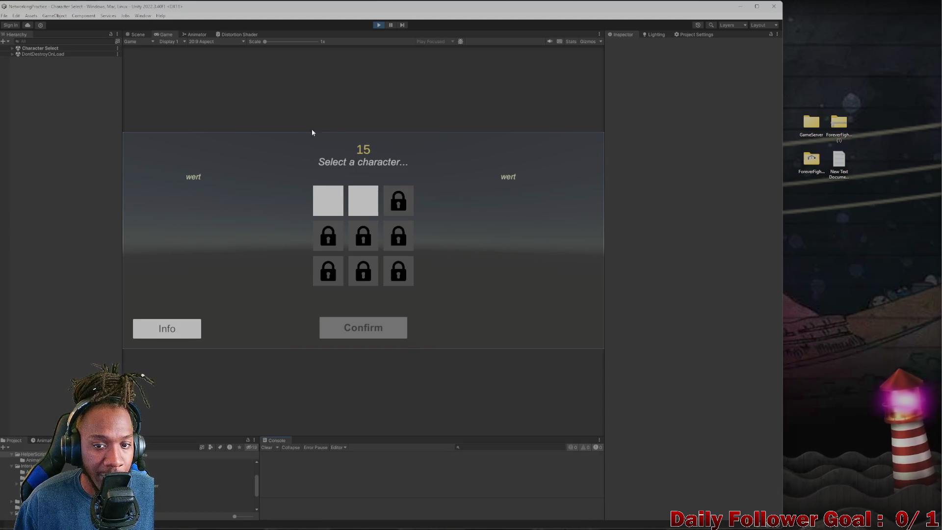
left_click(382, 27)
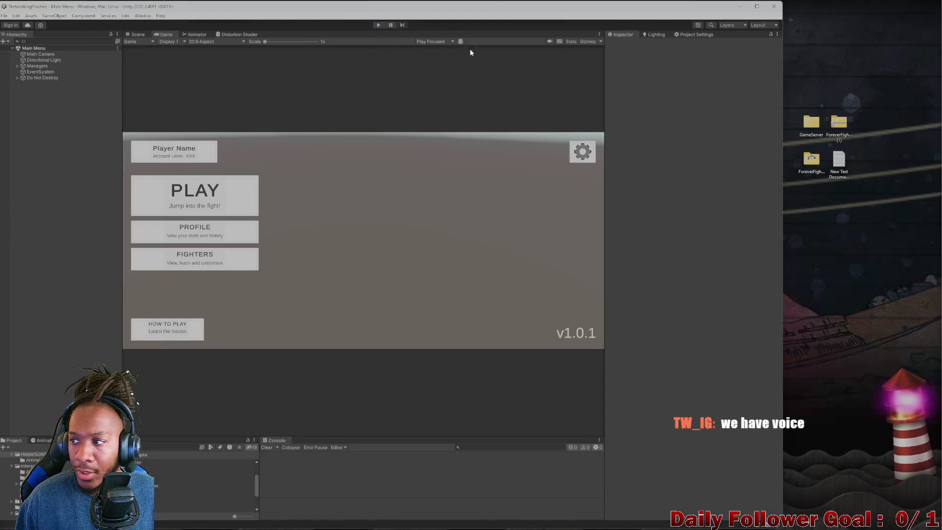
Step: Maximize then restore the editor window, and open the GameServer project in a maximized Visual Studio
mouse_move(493, 6)
left_mouse_down()
mouse_move(497, 19)
mouse_move(648, 8)
mouse_move(616, 31)
left_mouse_up()
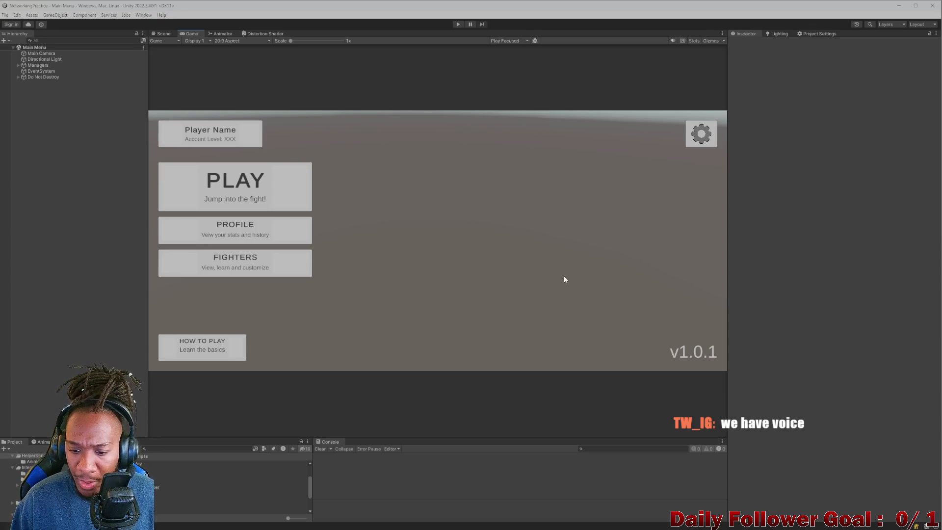
double_click(356, 11)
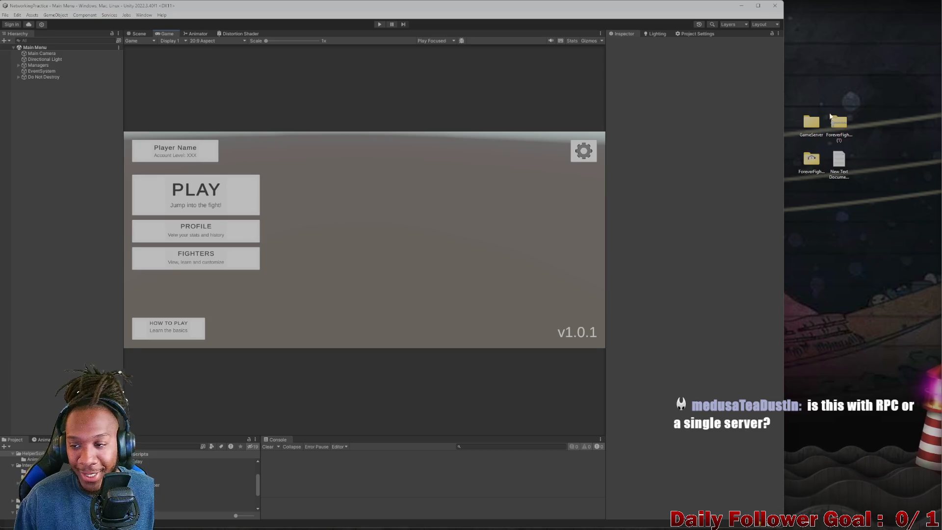
left_click(812, 129)
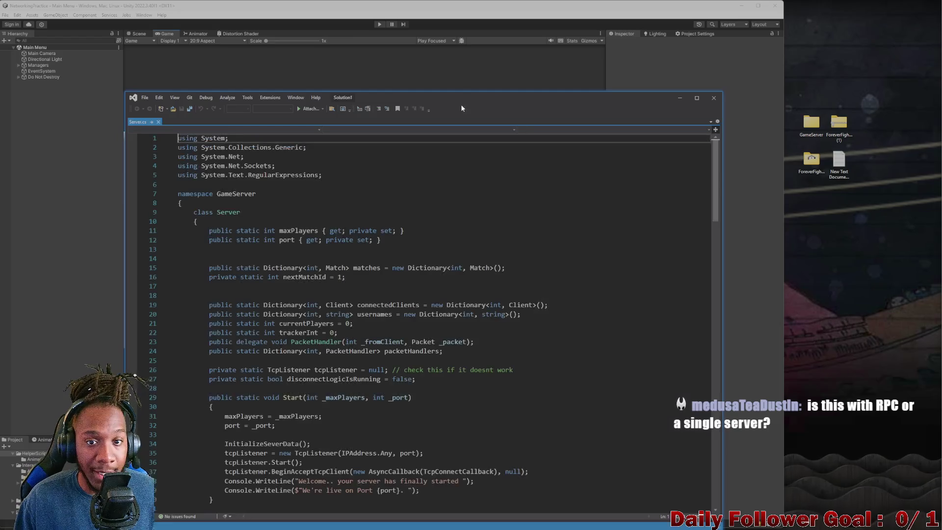
mouse_move(492, 103)
left_mouse_down()
mouse_move(441, 127)
mouse_move(552, 16)
mouse_move(606, 25)
left_mouse_up()
Step: Review Server.cs connection and packet-handler code around line 71, then minimize Visual Studio
left_click(467, 363)
scroll(467, 296, "down", 9)
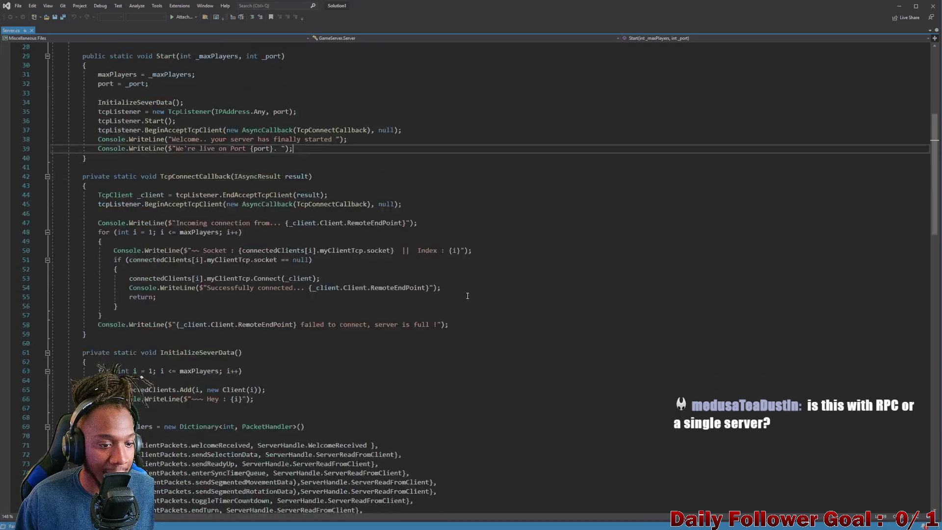
scroll(468, 296, "down", 20)
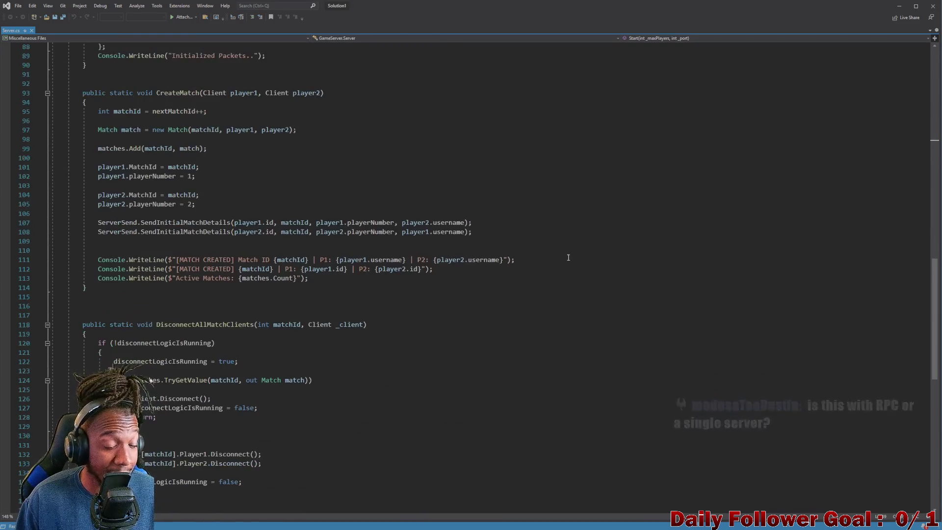
scroll(564, 261, "up", 10)
scroll(507, 281, "up", 3)
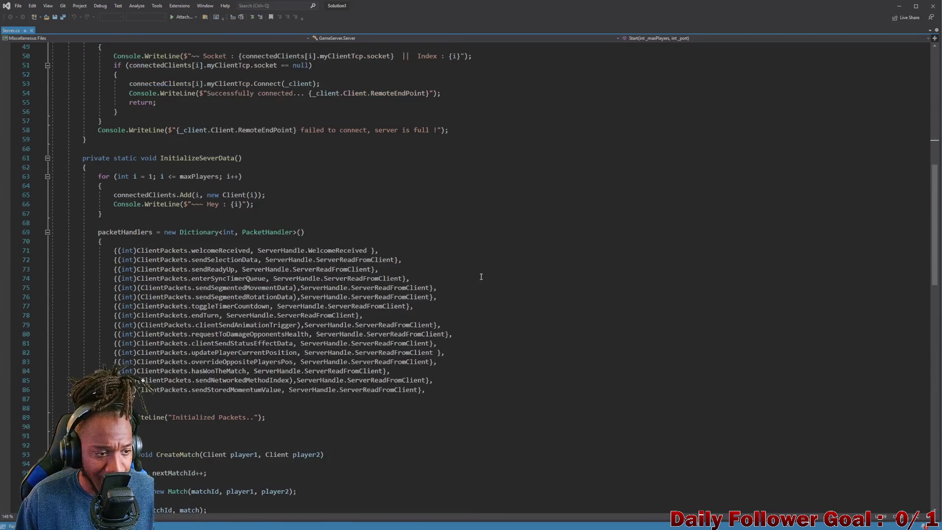
left_click(445, 252)
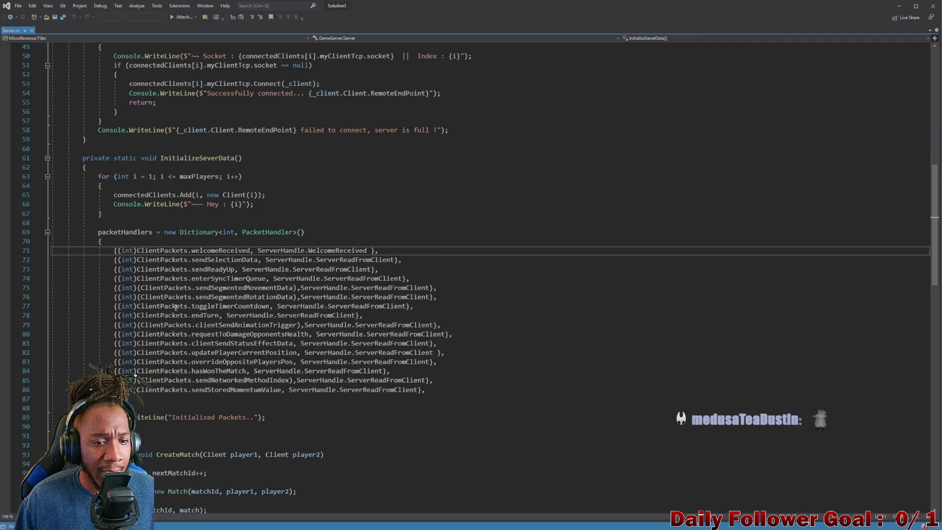
scroll(369, 290, "up", 5)
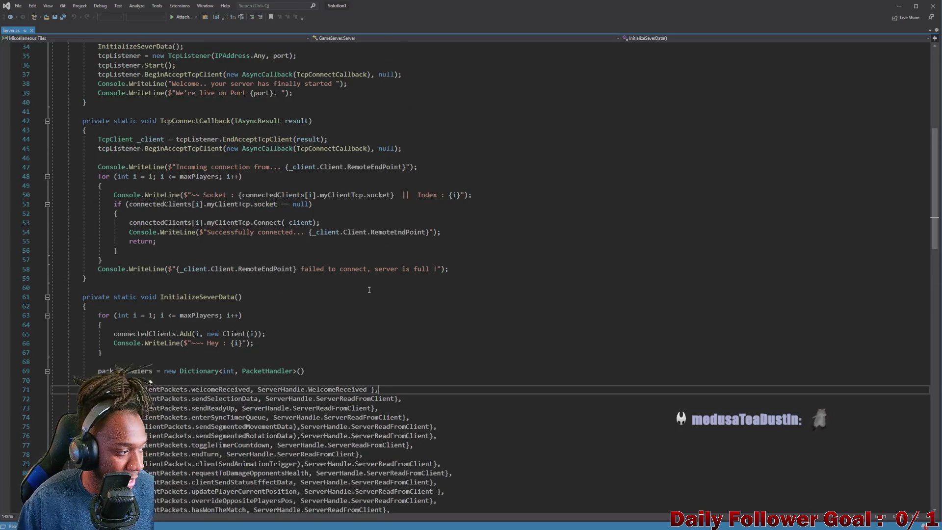
scroll(366, 290, "down", 14)
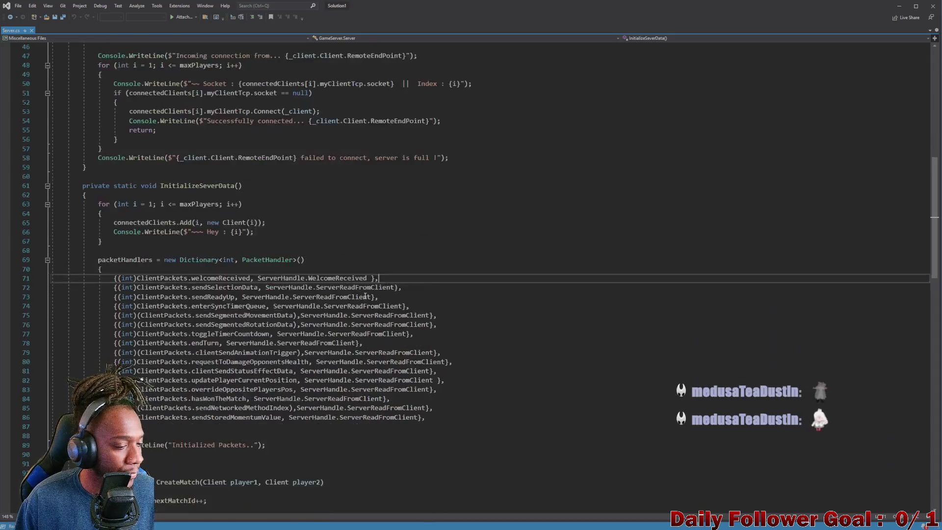
scroll(336, 347, "down", 6)
scroll(346, 343, "up", 20)
scroll(356, 341, "up", 11)
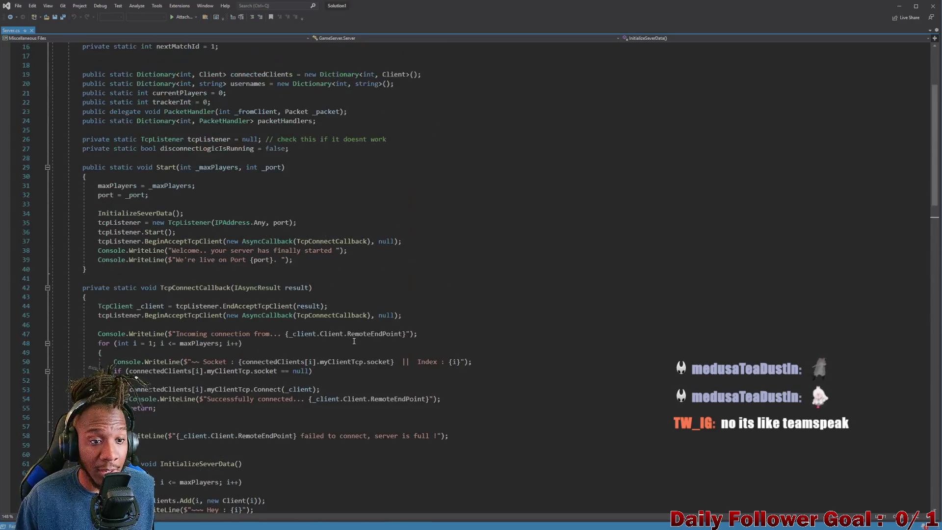
scroll(304, 321, "down", 5)
scroll(304, 321, "down", 4)
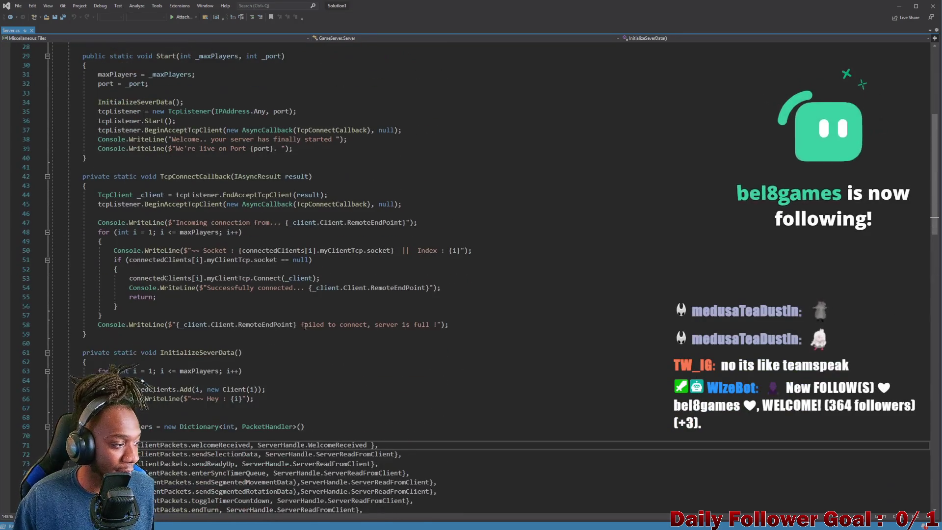
scroll(328, 323, "down", 3)
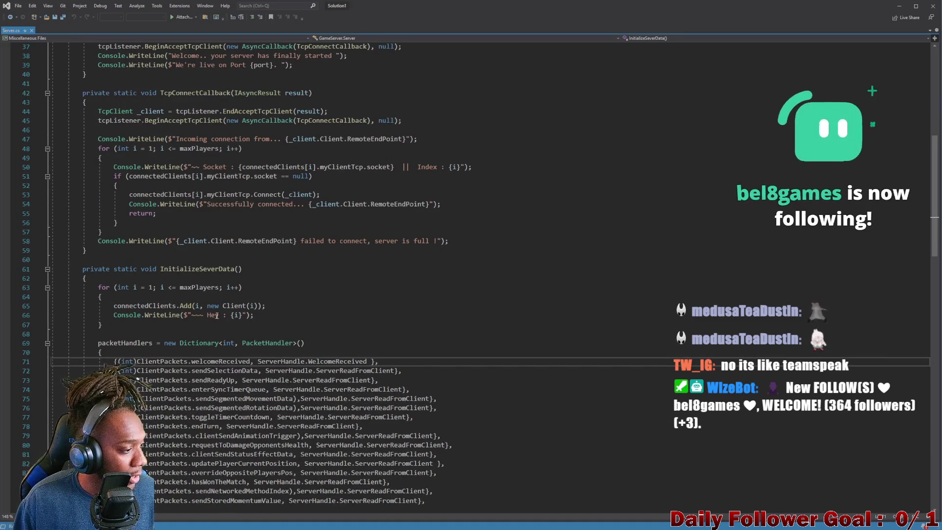
scroll(328, 323, "down", 10)
scroll(236, 262, "up", 20)
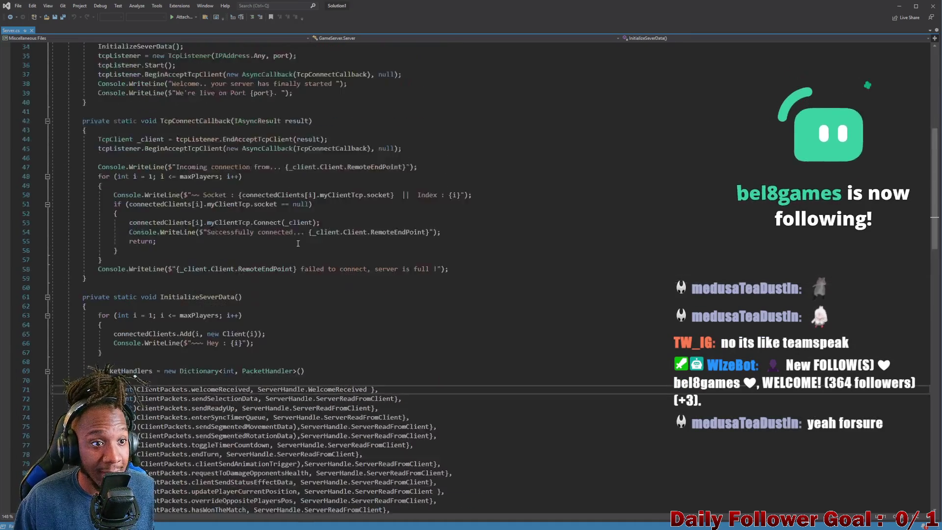
scroll(307, 290, "down", 11)
scroll(307, 290, "down", 16)
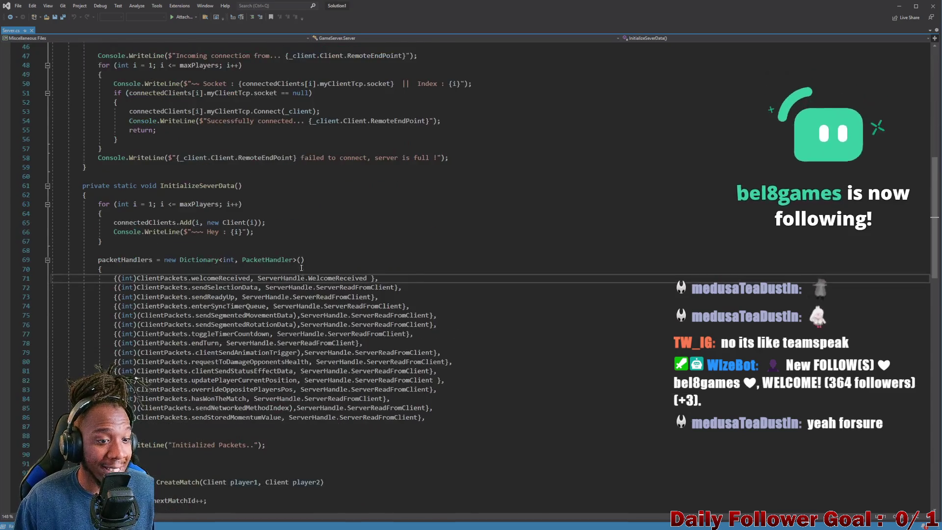
scroll(270, 331, "down", 6)
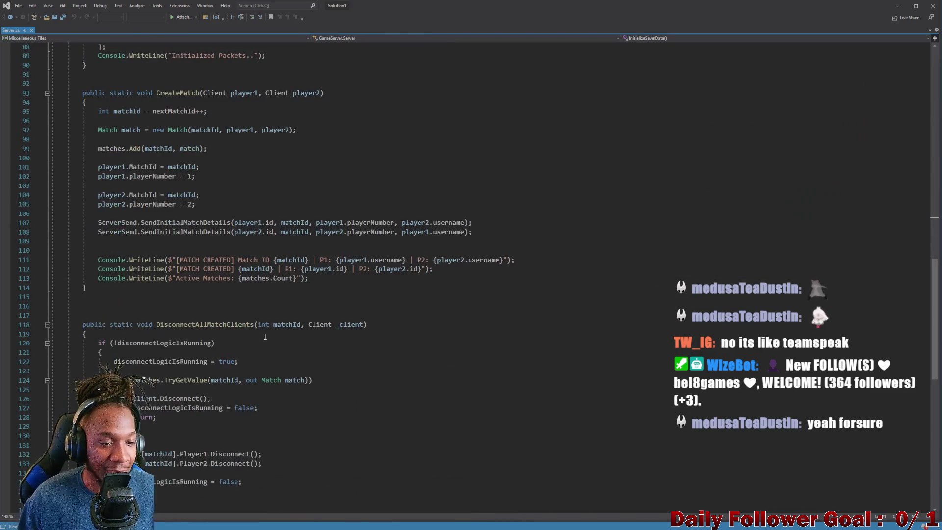
scroll(265, 335, "up", 10)
scroll(265, 336, "up", 11)
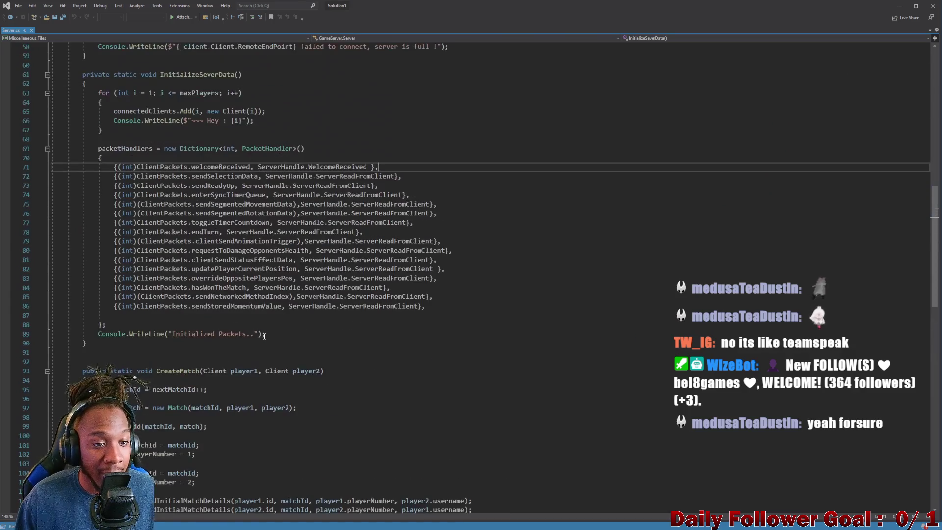
scroll(213, 310, "up", 7)
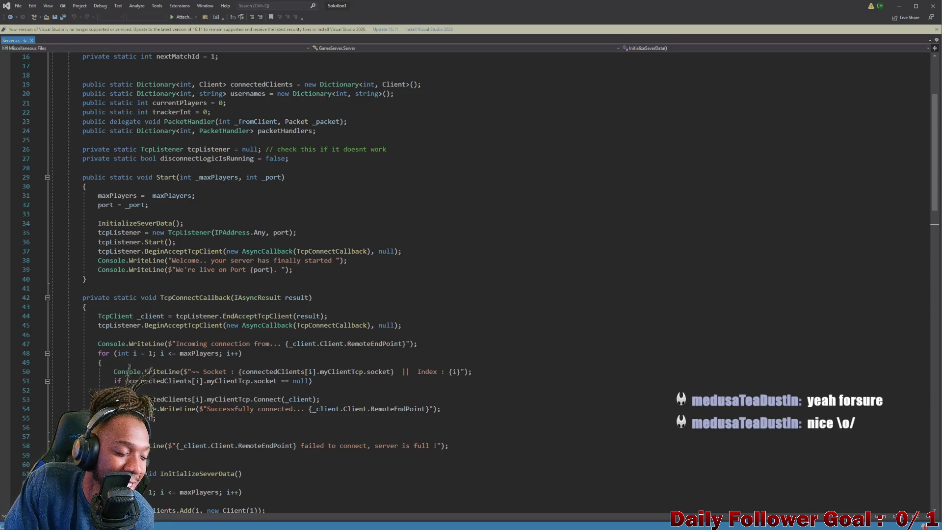
scroll(142, 299, "down", 8)
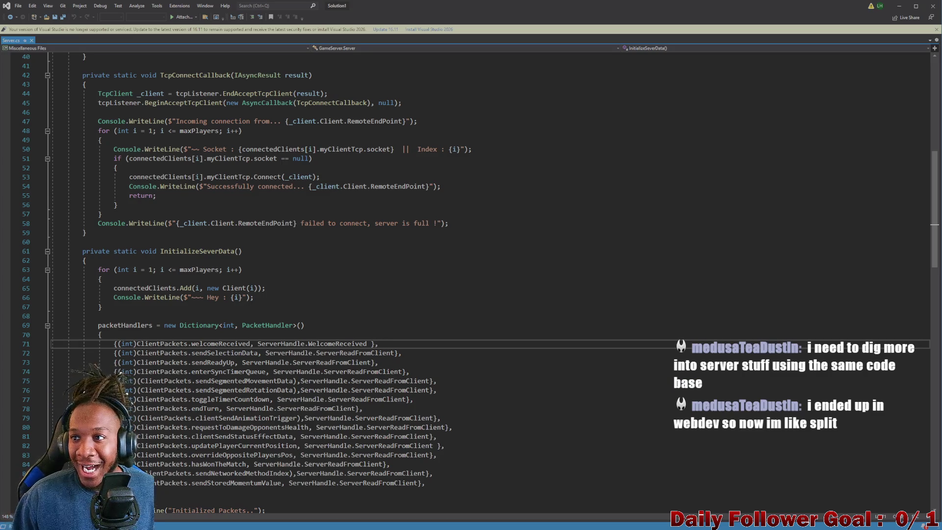
left_click(916, 6)
left_click(853, 68)
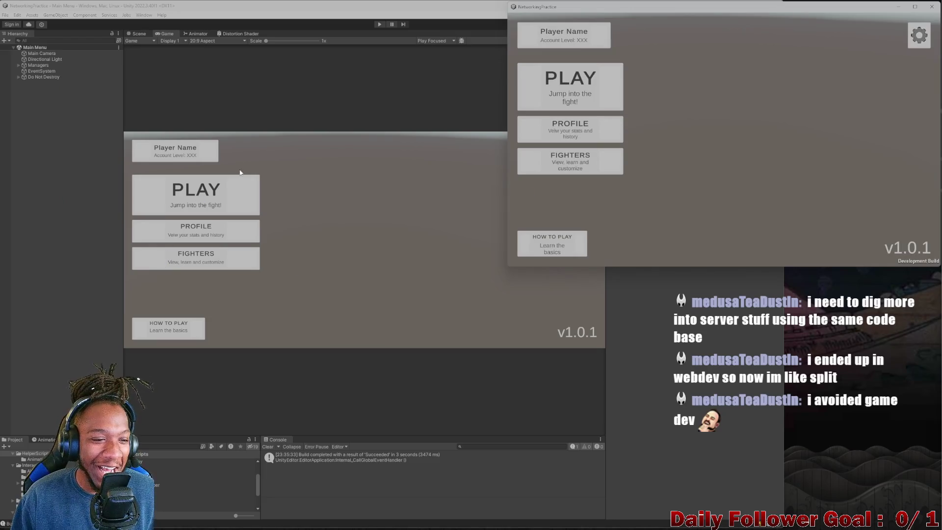
Step: Enter Play mode and try the lobby, then stop and restart Play mode
left_click(381, 24)
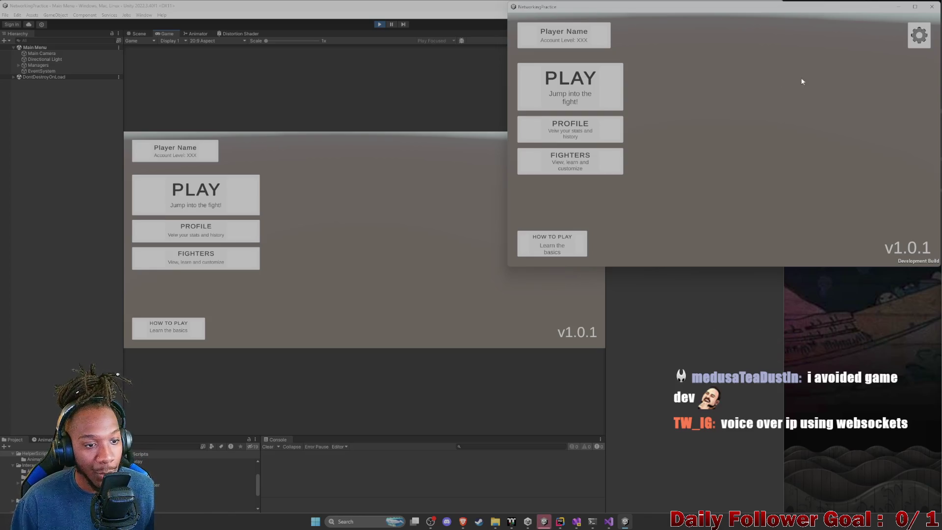
left_click(225, 200)
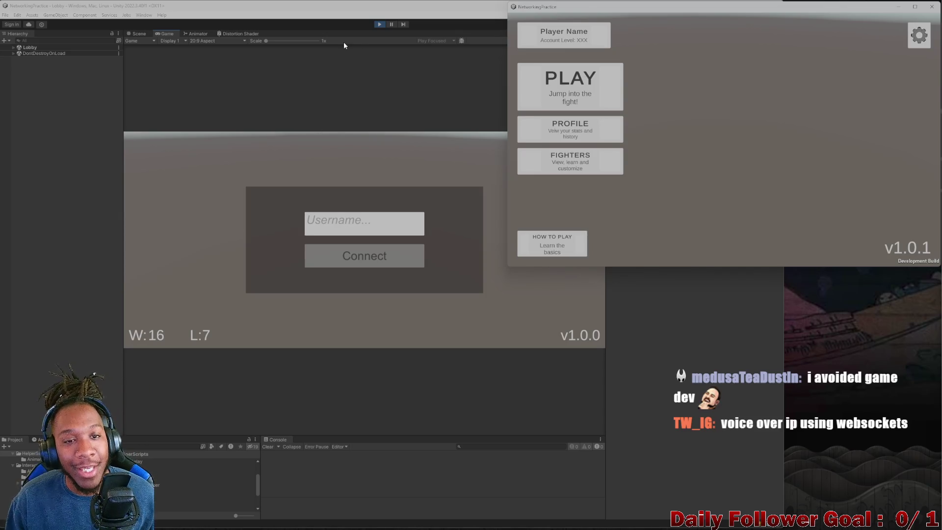
left_click(379, 24)
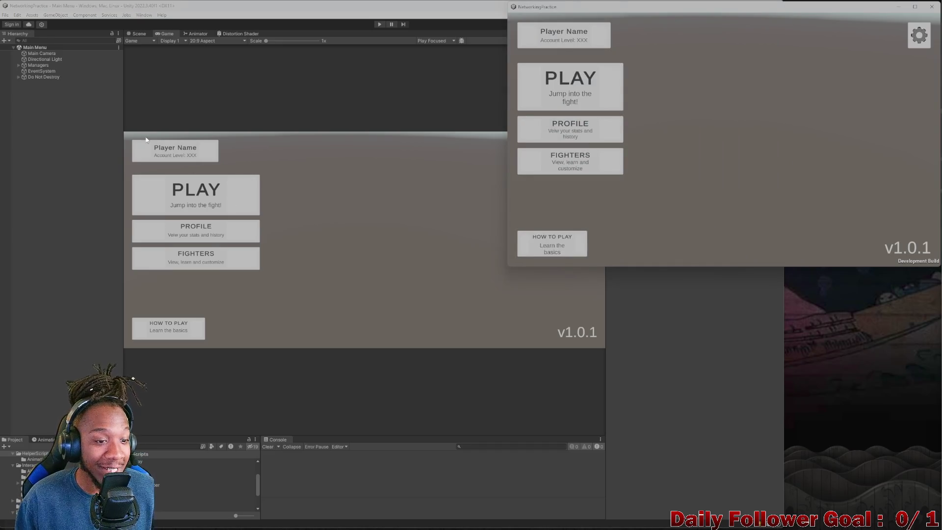
left_click(380, 24)
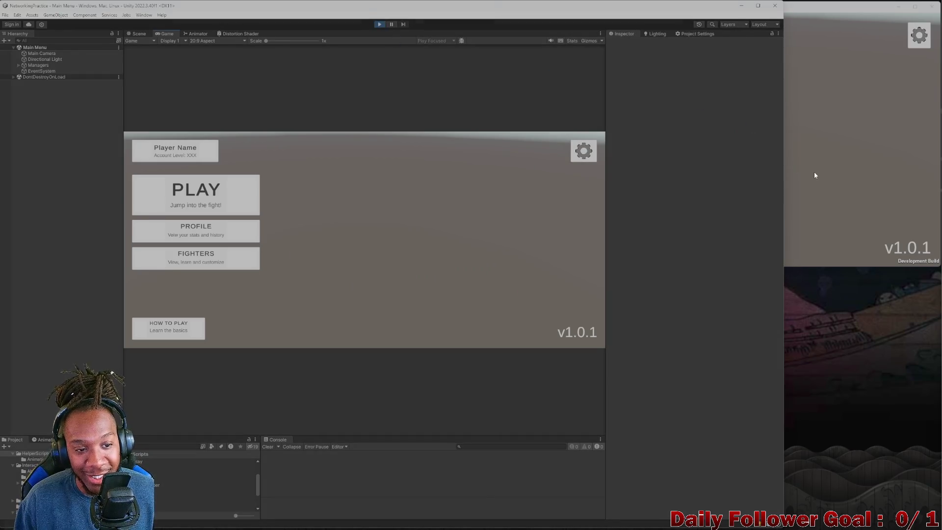
Step: Bring the built client forward and open the lobby Username screen in both games
left_click(850, 157)
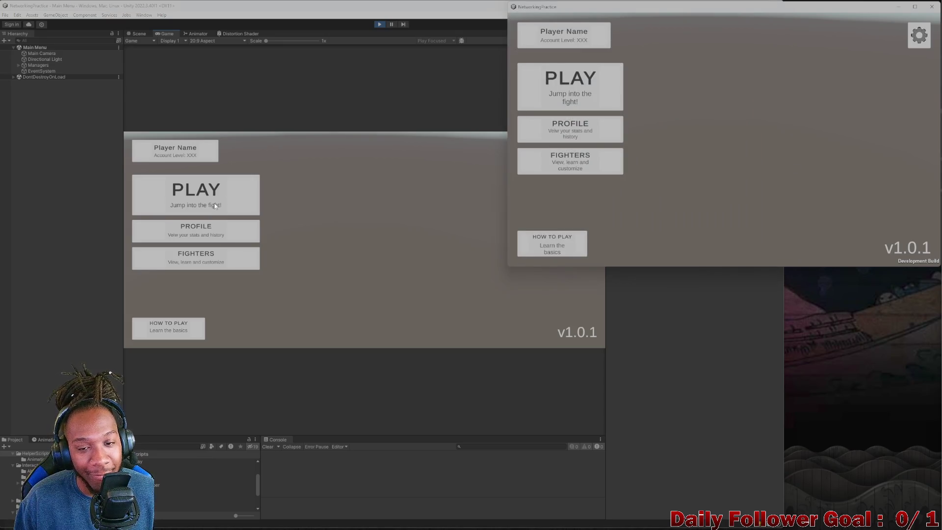
left_click(189, 201)
left_click(562, 106)
left_click(562, 105)
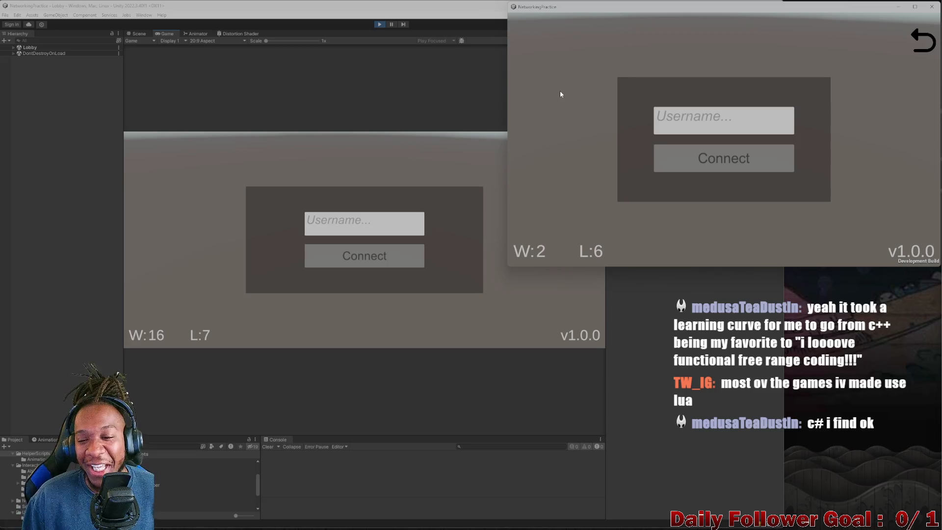
Step: Join the lobby as 'duff' from the editor's game and as 'QWER' from the built client
left_click(358, 221)
type("duff")
key("Return")
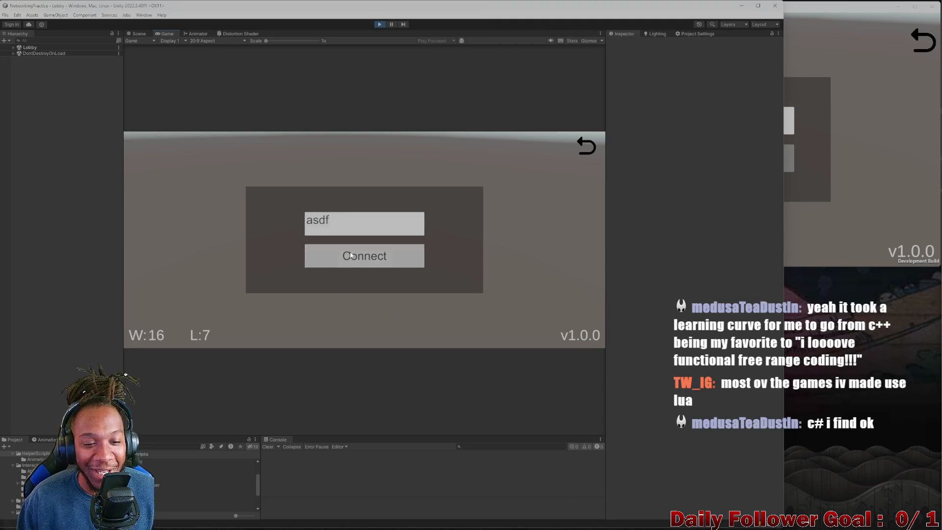
left_click(816, 165)
left_click(715, 126)
type("QWER")
left_click(726, 169)
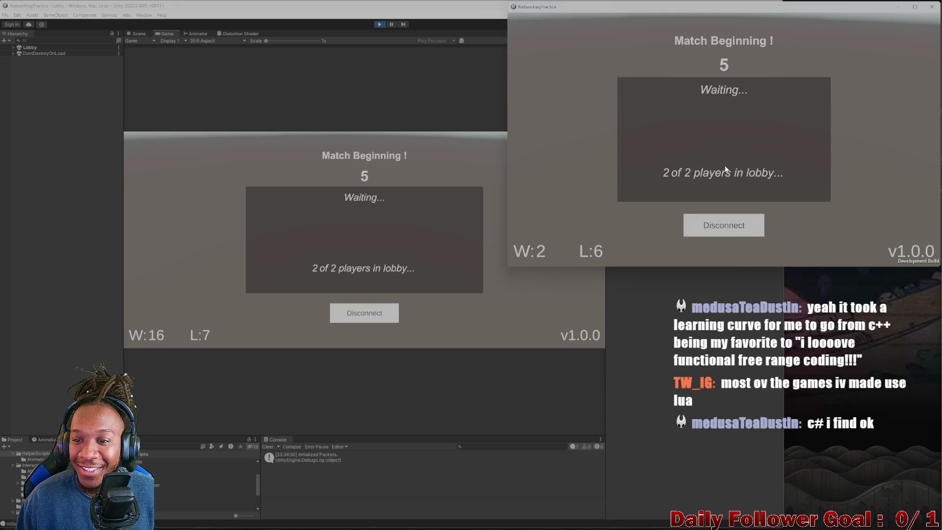
Step: Disconnect during the countdown, clear the Console, and keep the built game window on top
left_click(365, 313)
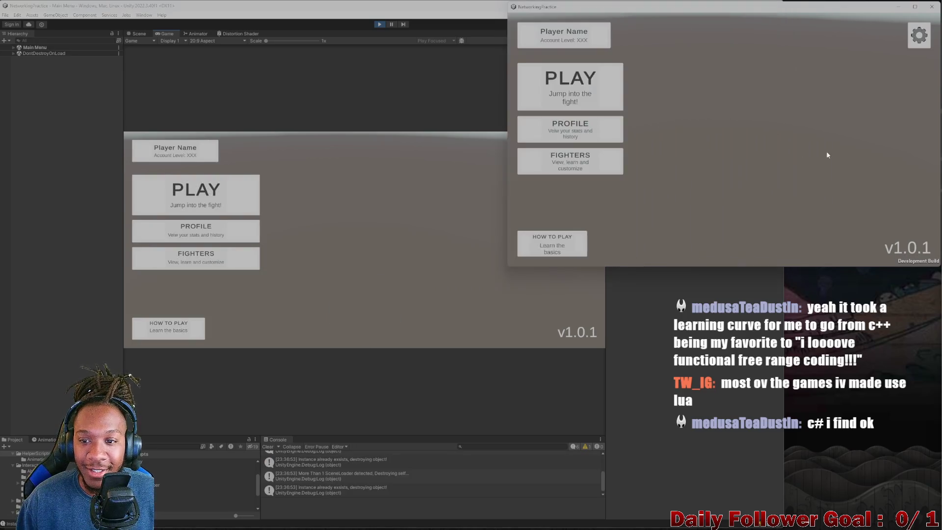
left_click(266, 447)
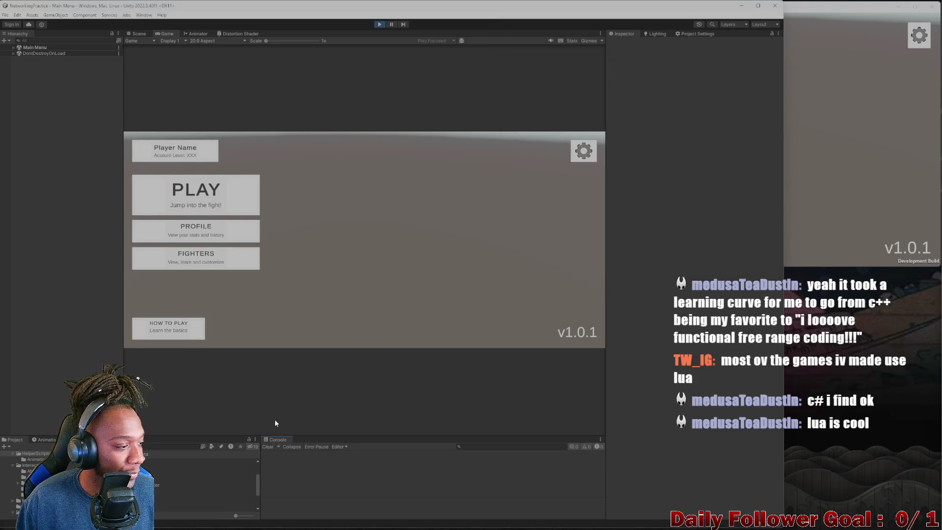
left_click(807, 233)
left_click(828, 161)
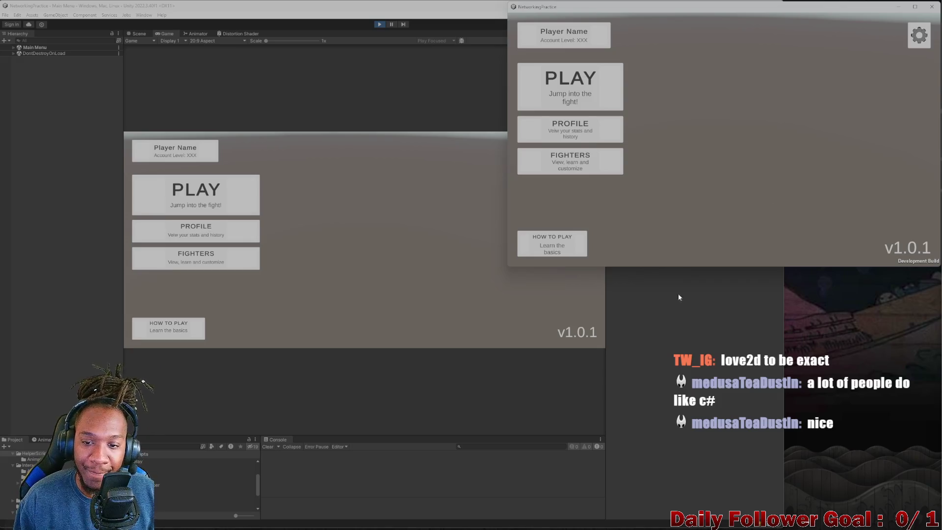
Step: Enter the editor game's lobby, type and erase test username 'asdf', then return to the main menu
left_click(223, 201)
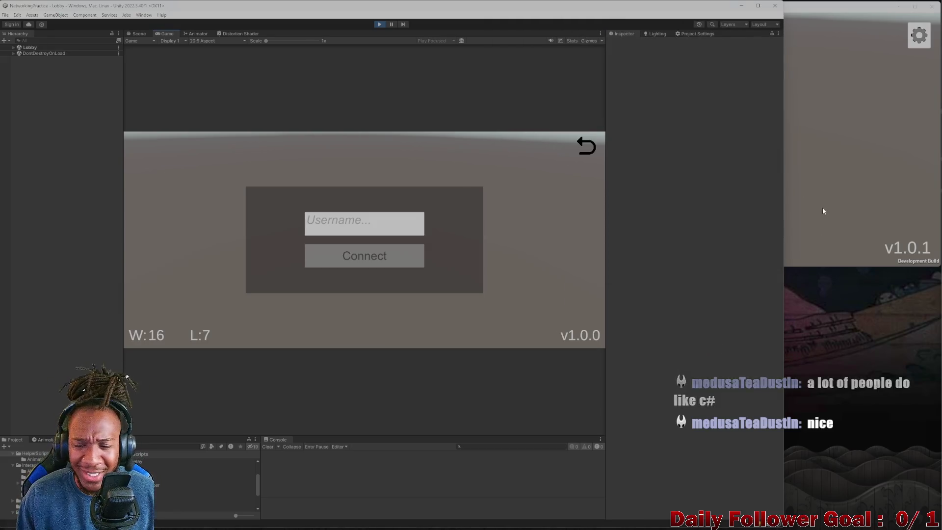
left_click(834, 191)
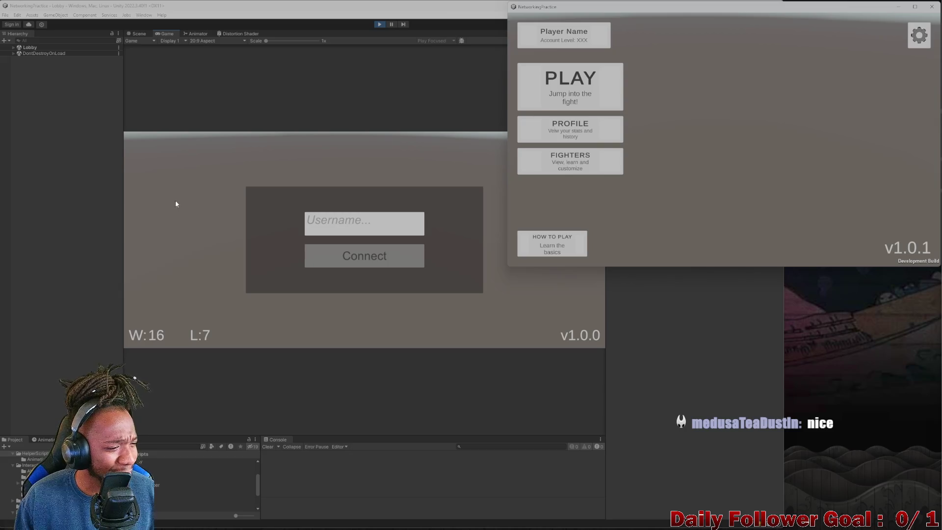
left_click(351, 223)
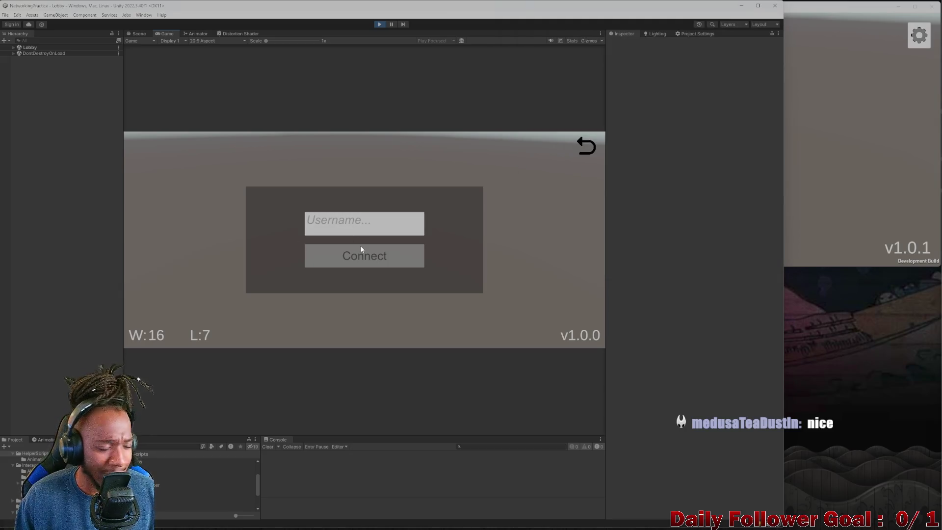
type("asdf")
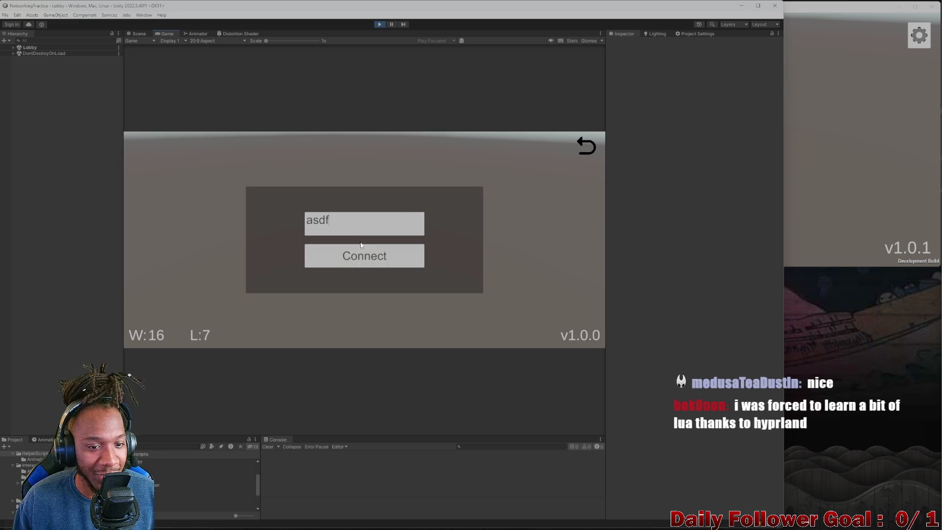
key("BackSpace")
key("BackSpace")
key("BackSpace")
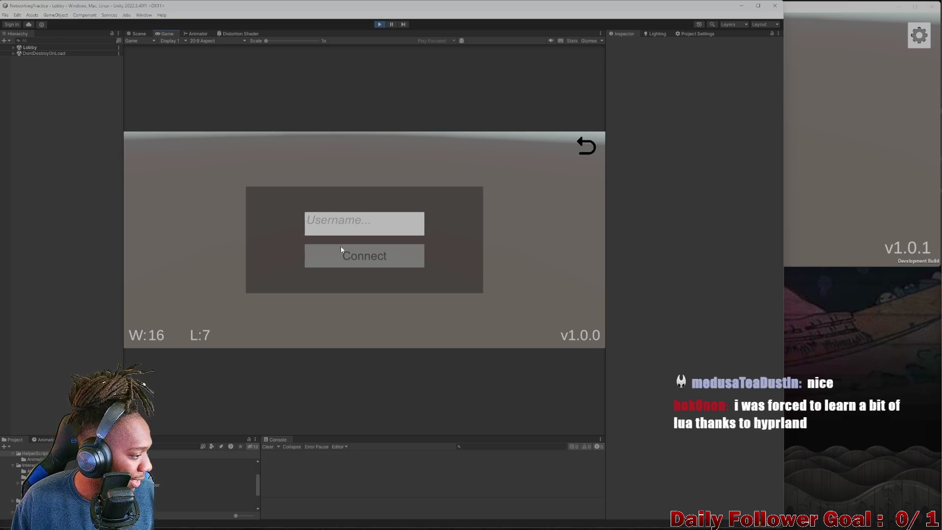
left_click(588, 144)
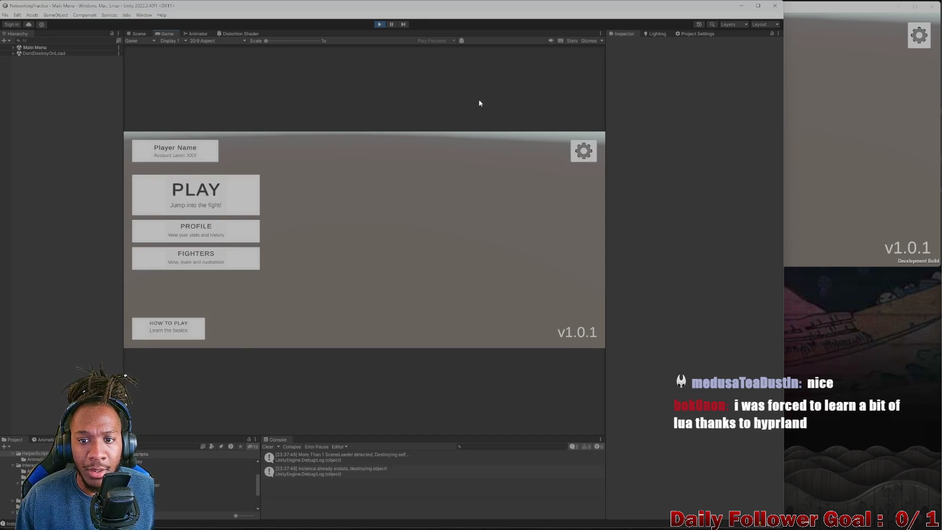
Step: Open the lobby connect screen in the built client and switch to Rider
left_click(574, 98)
left_click(572, 86)
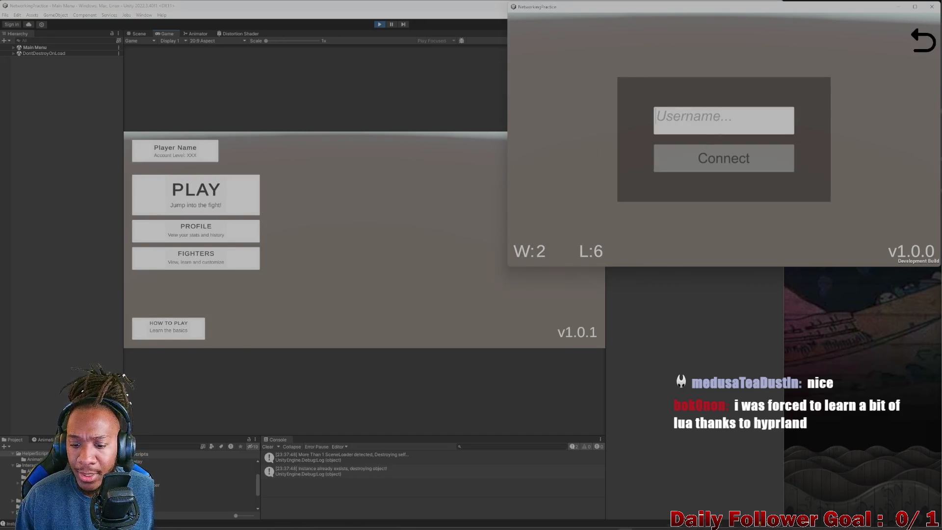
left_click(560, 521)
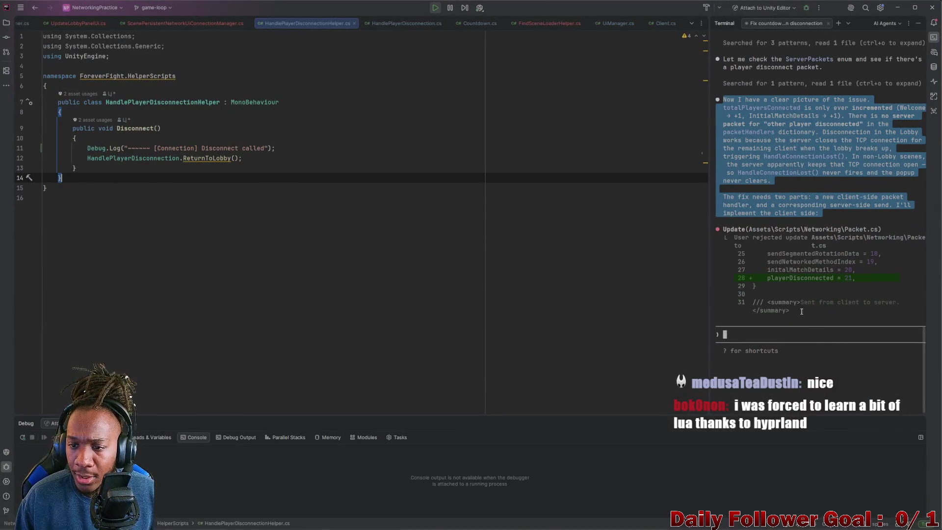
Step: Tell the AI agent no new server packet is needed and the server should handle this, then return to Unity
left_click(787, 334)
type("It is not ")
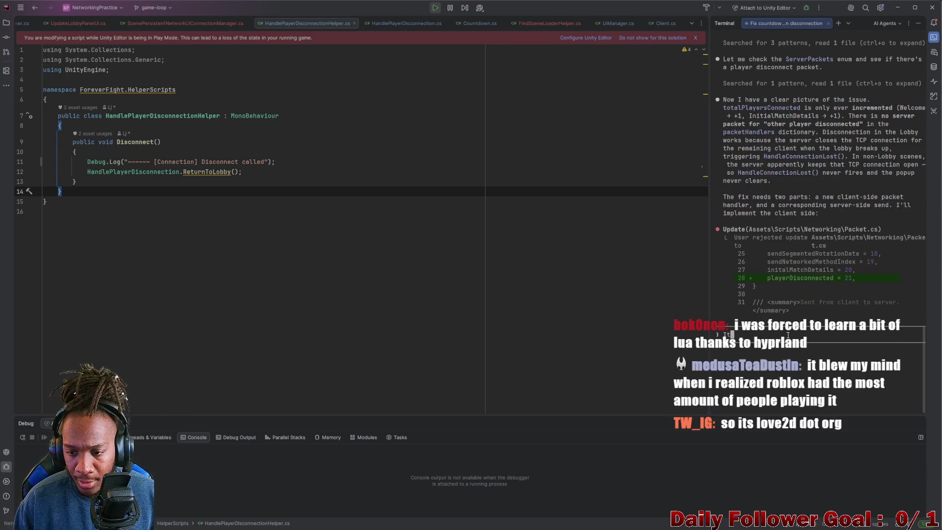
type("necessary t")
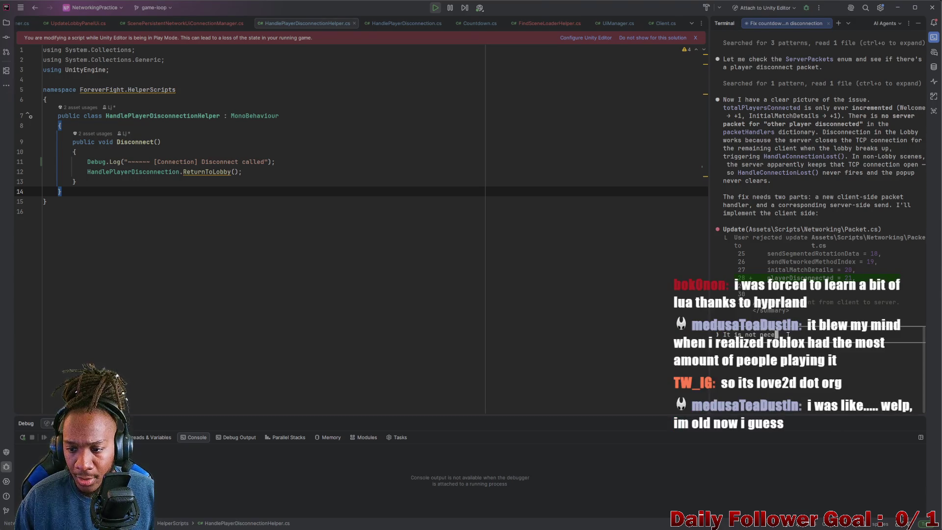
type("o w")
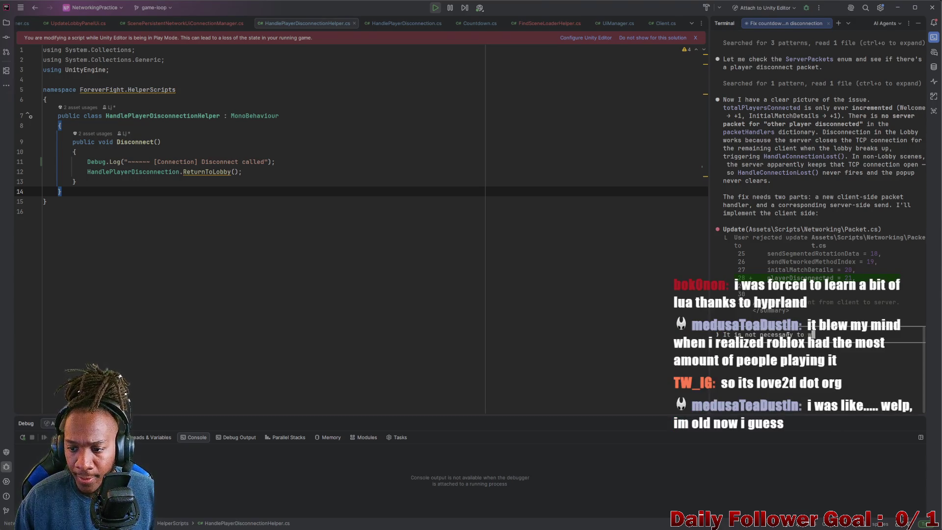
type("rite a new server packet to the")
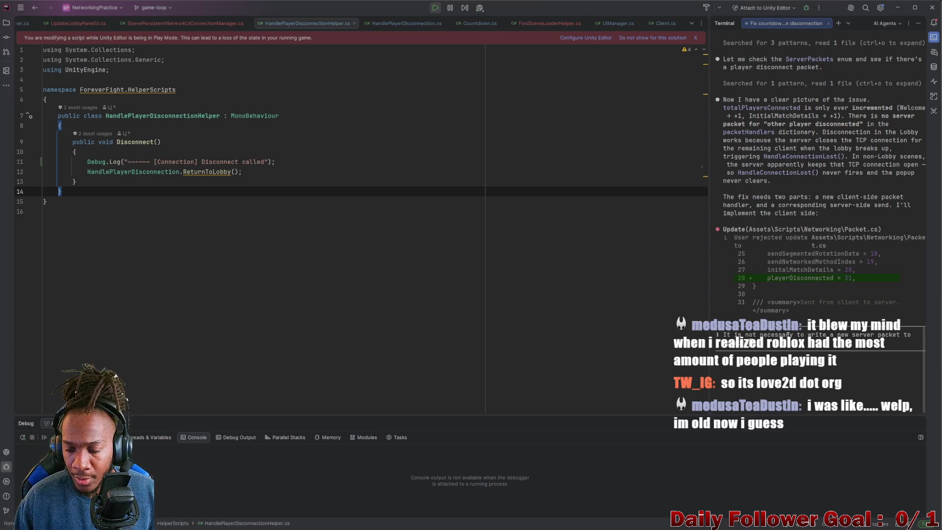
type("server")
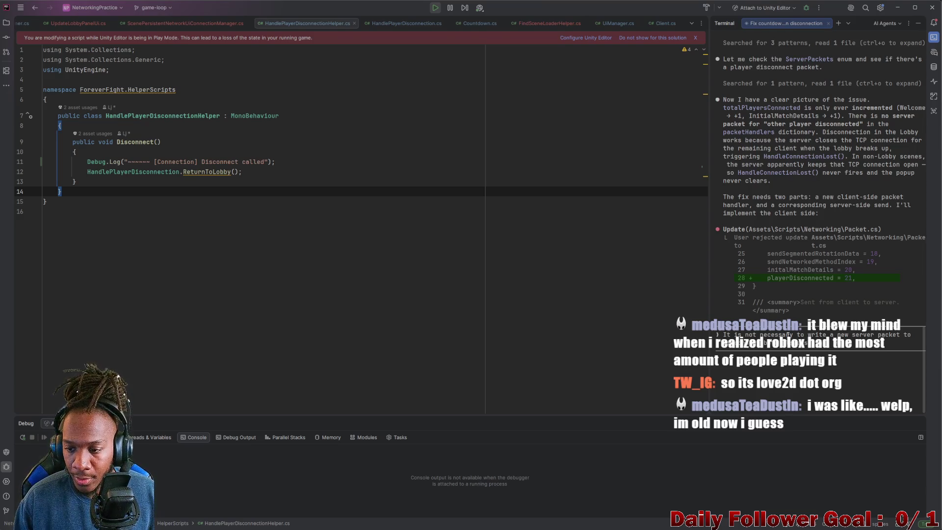
type("handle this")
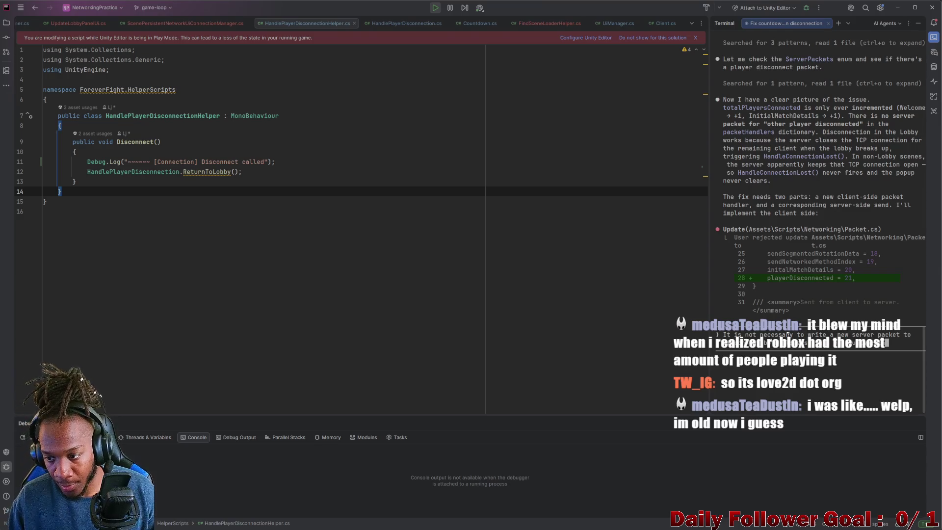
type(" on")
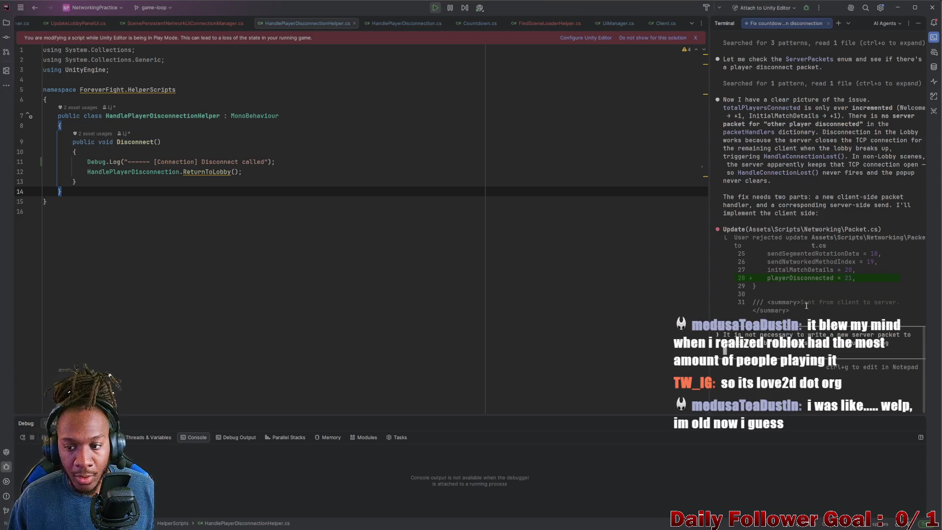
key("Return")
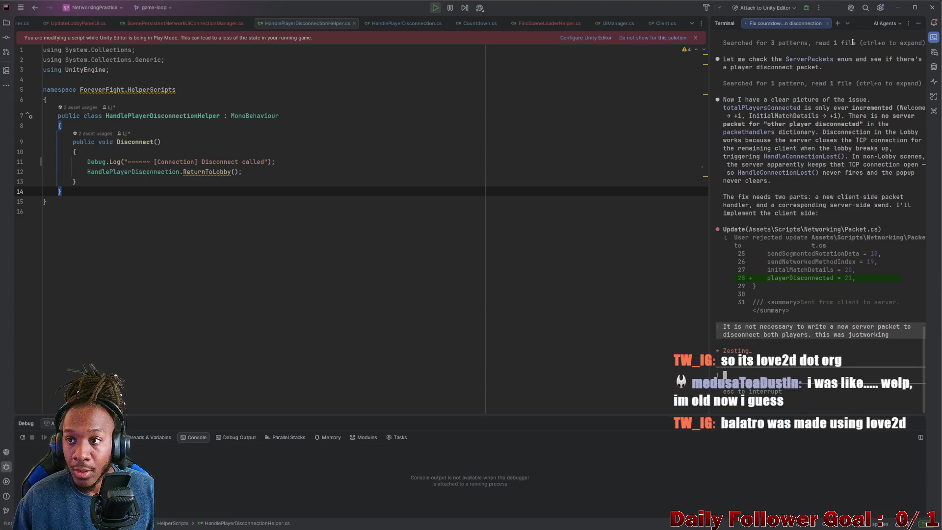
key("alt+Tab")
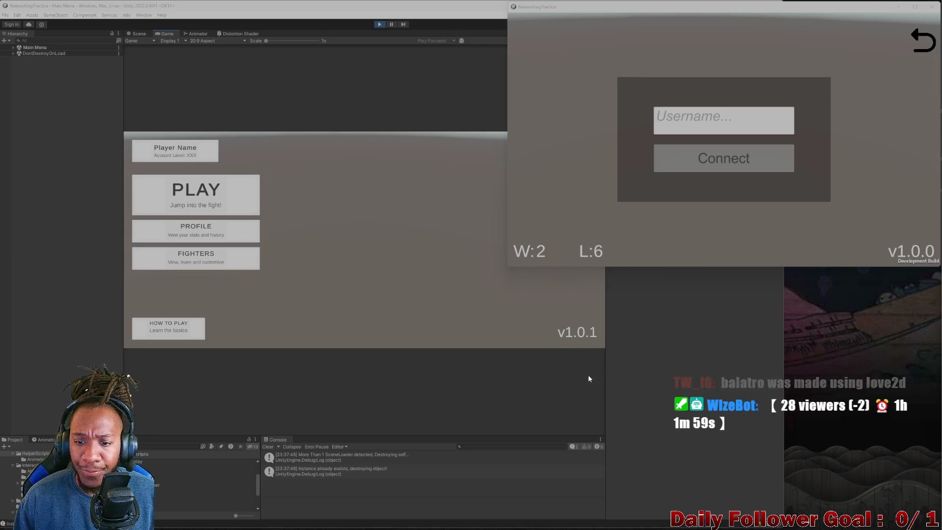
Step: Connect the built client to the lobby with username 'asdf'
left_click(596, 222)
left_click(189, 203)
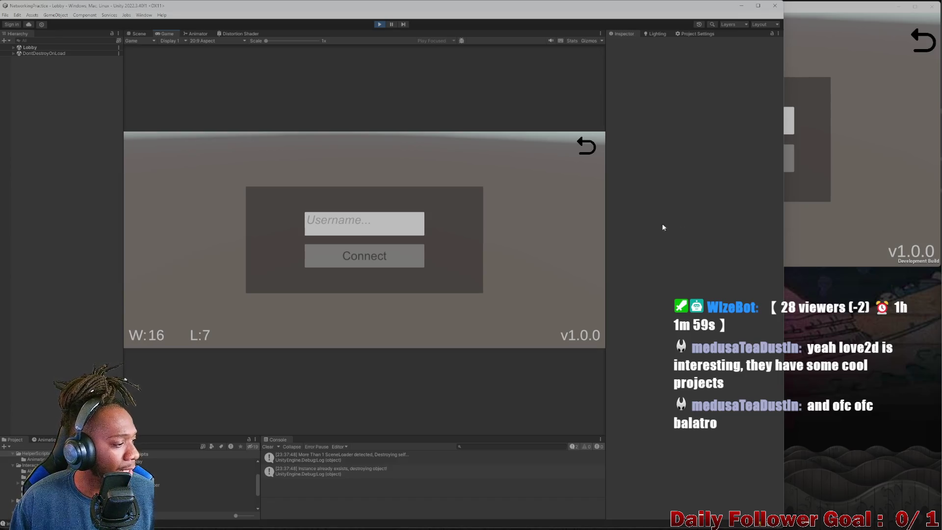
left_click(870, 162)
type("asdf")
left_click(734, 163)
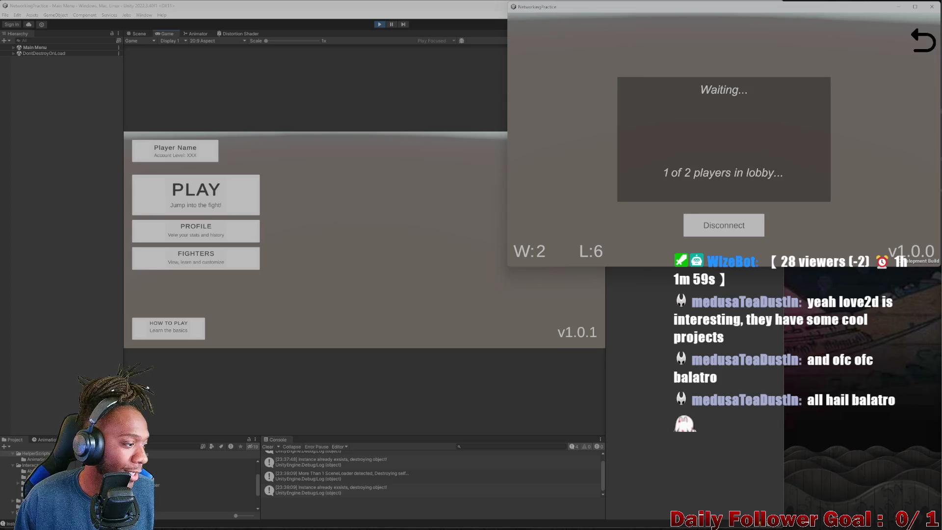
Step: Connect the editor player to the lobby, leave it back to the main menu, then switch to Rider
left_click(370, 234)
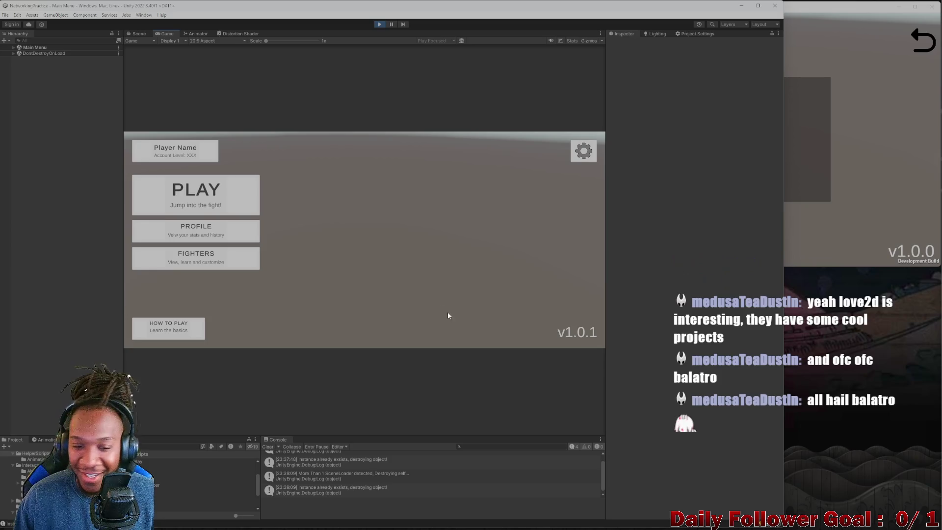
left_click(212, 191)
left_click(387, 256)
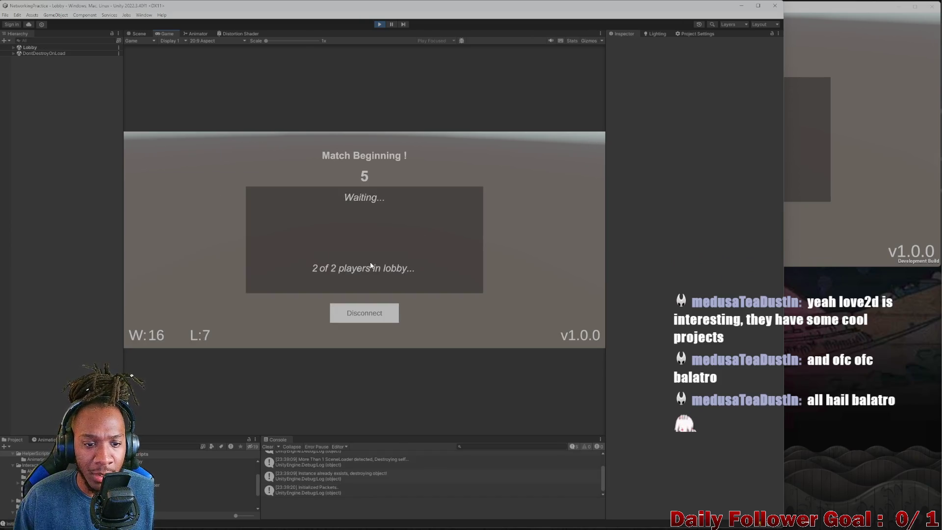
left_click(370, 316)
left_click(823, 219)
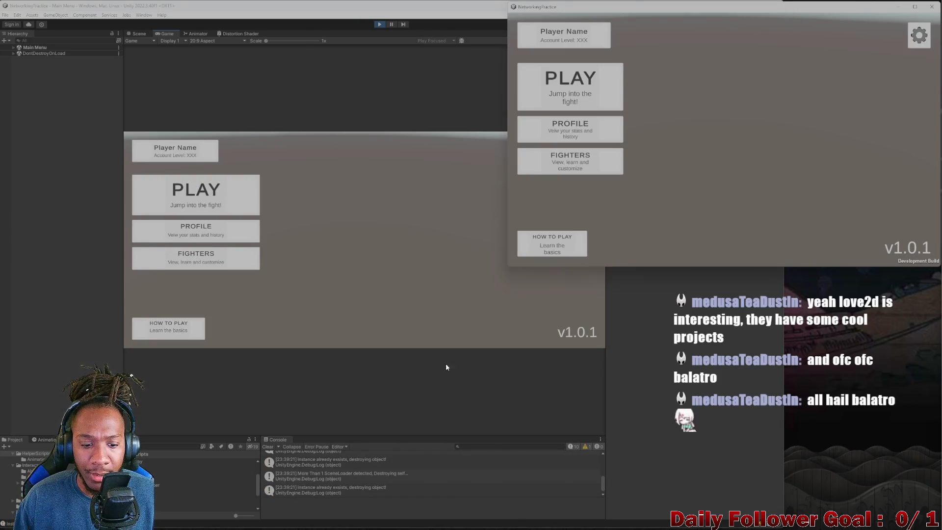
left_click(561, 523)
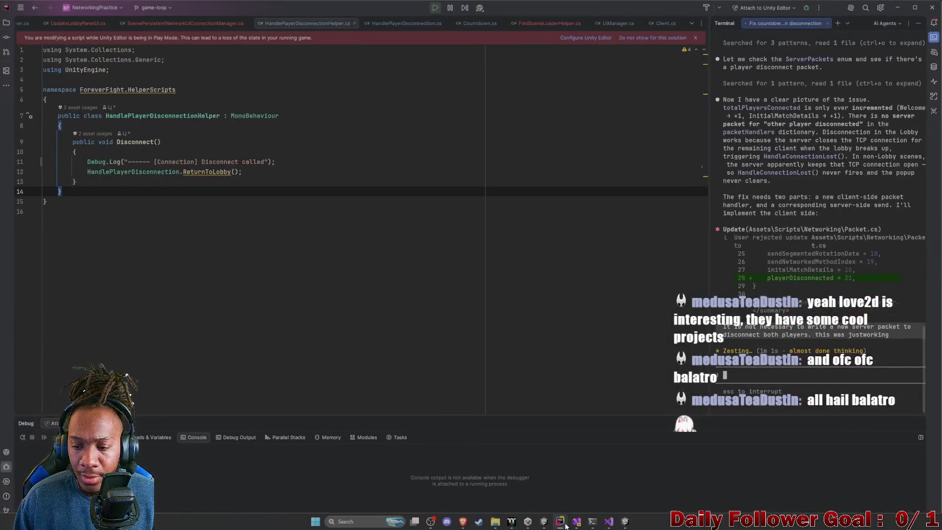
Step: Minimize Rider to reveal the Unity editor and the running game build
left_click(898, 7)
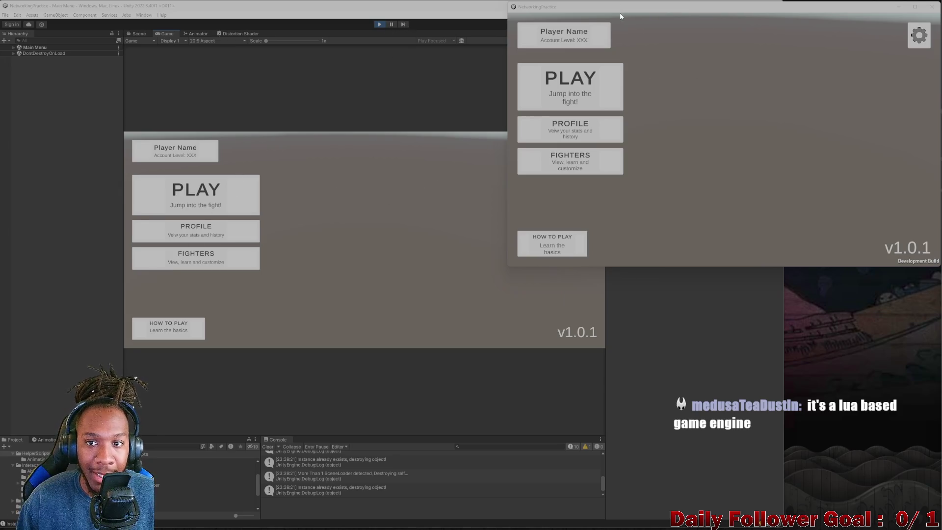
Step: Return the editor's game to the main menu and connect the built client as 'azsdf'
mouse_move(621, 9)
left_mouse_down()
mouse_move(614, 13)
mouse_move(622, 9)
left_mouse_up()
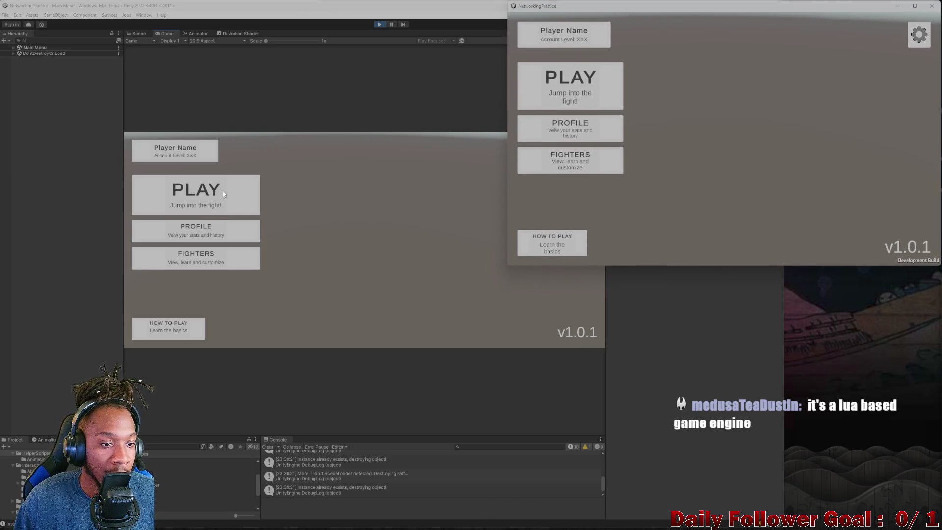
left_click(224, 194)
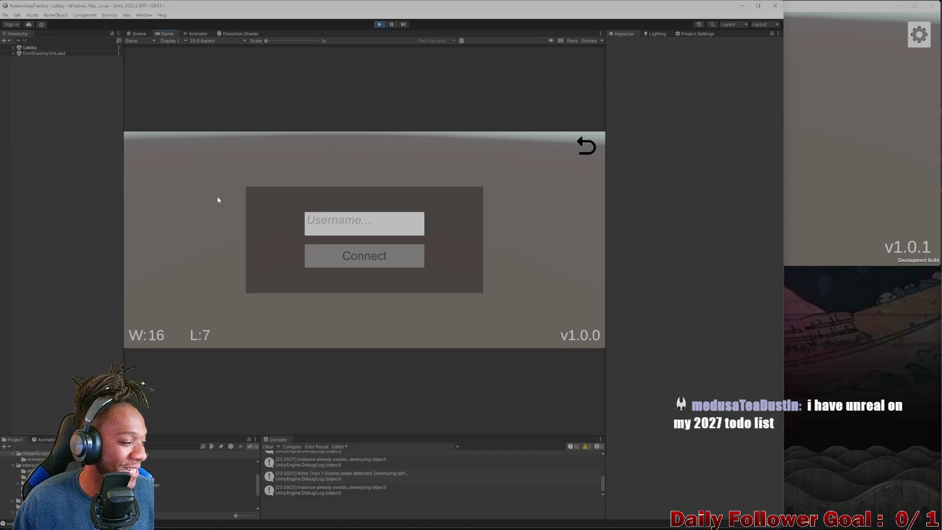
left_click(586, 146)
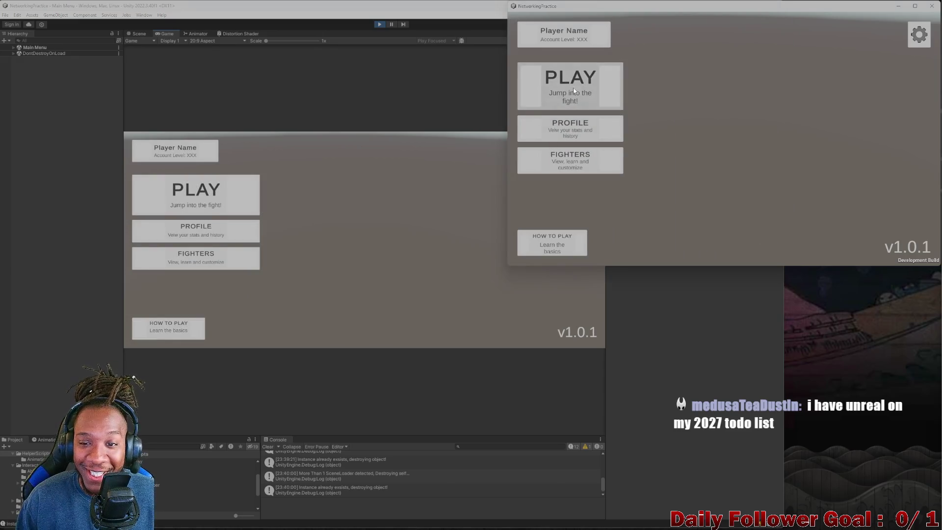
left_click(569, 86)
left_click(677, 118)
type("azsdf")
left_click(722, 160)
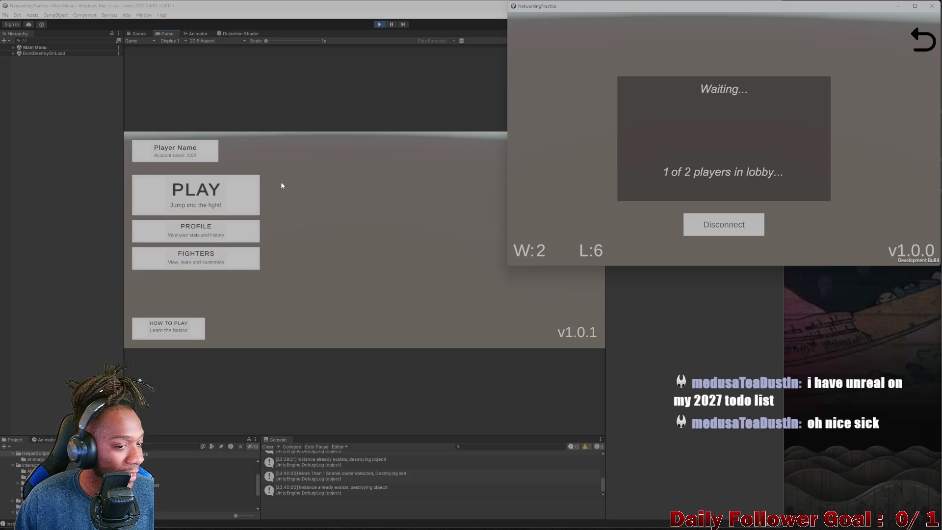
Step: Connect the editor player to the lobby and choose The Brawn in the built client
left_click(235, 181)
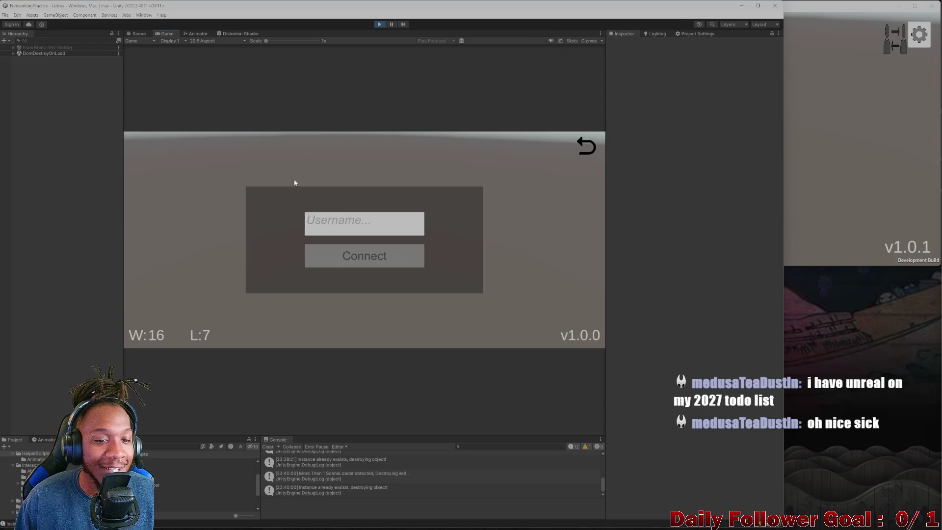
left_click(365, 257)
left_click(845, 161)
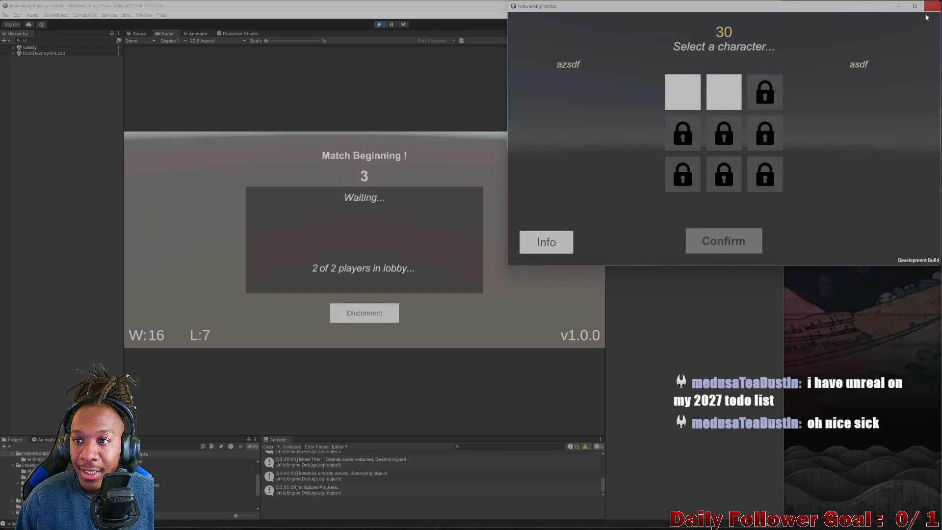
left_click(721, 92)
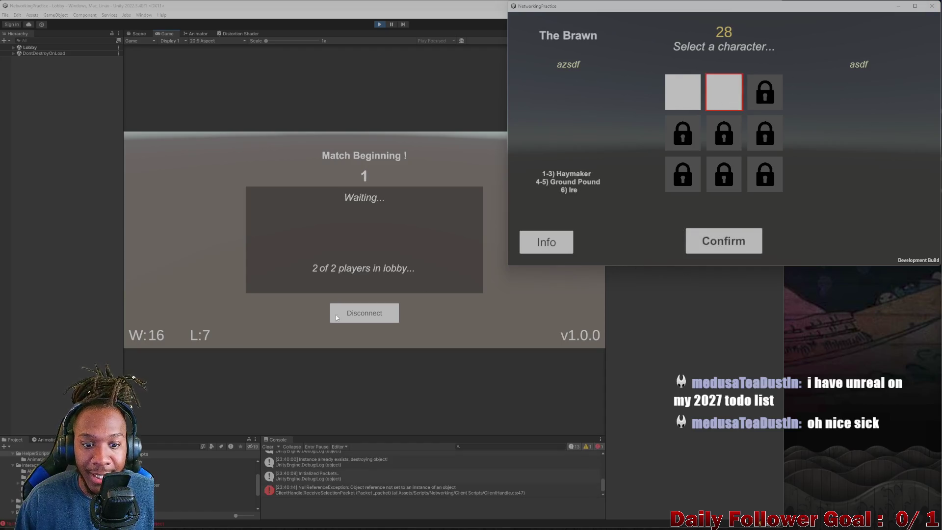
left_click(819, 93)
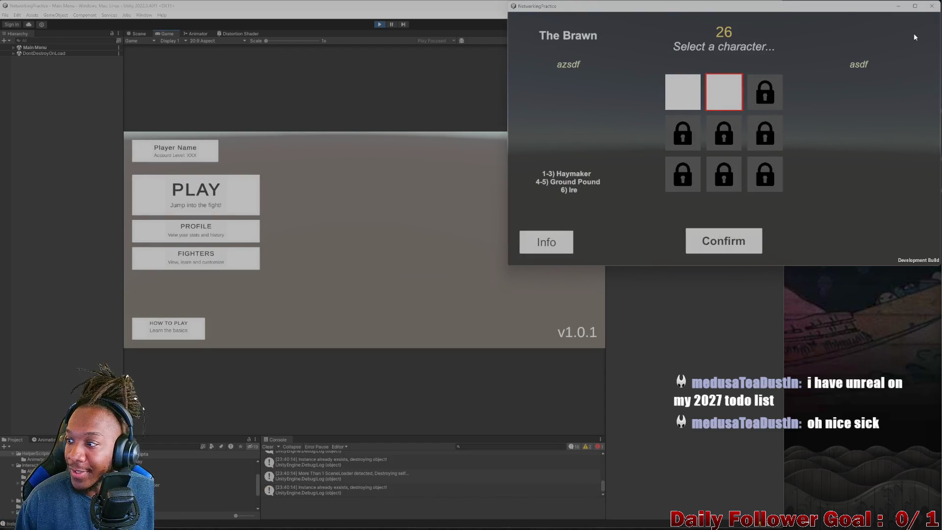
Step: Close the build, stop play mode, and open the code behind the logged NullReferenceException
left_click(932, 6)
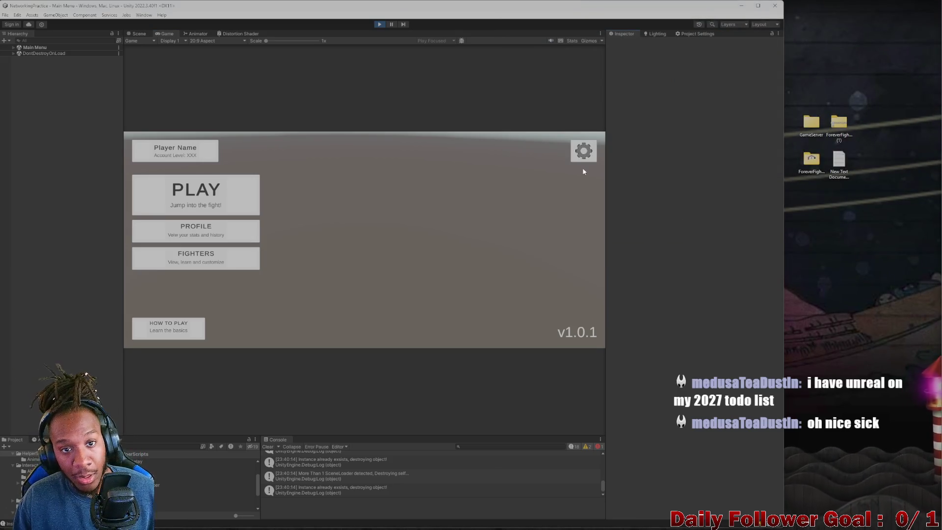
left_click(383, 24)
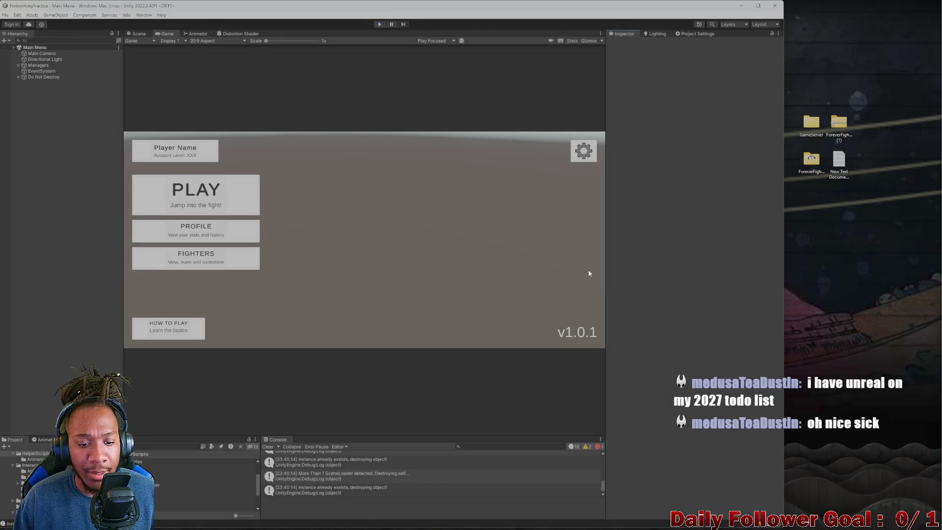
scroll(343, 486, "up", 2)
scroll(348, 490, "down", 1)
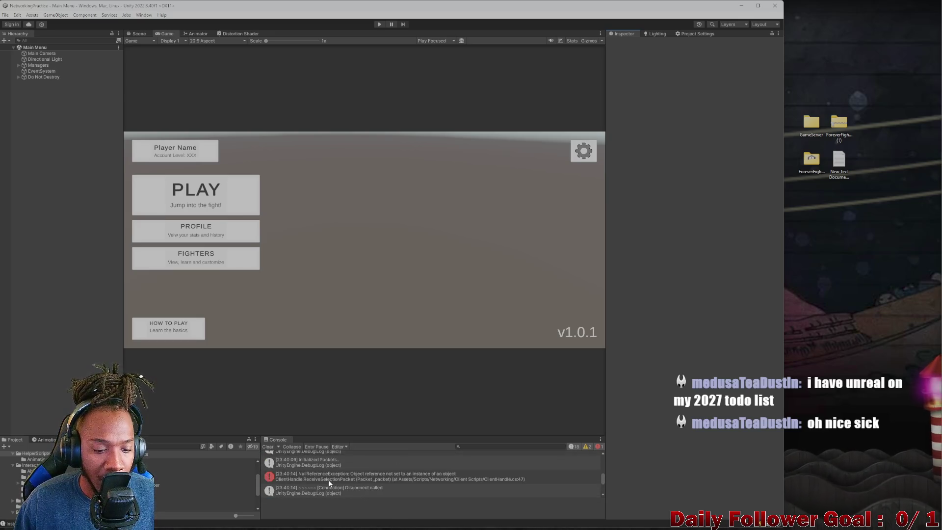
double_click(340, 474)
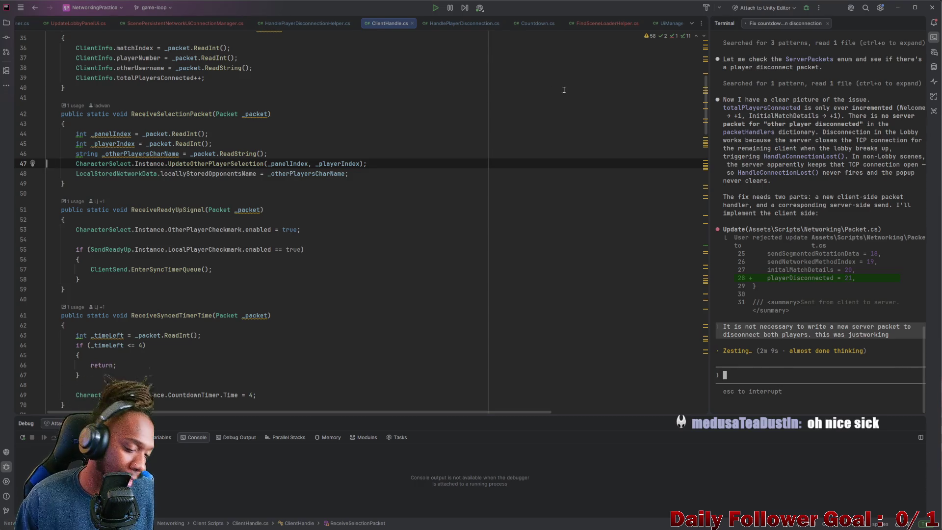
Step: Highlight and review every CharacterSelect.Instance usage in ClientHandle.cs
left_click(165, 167)
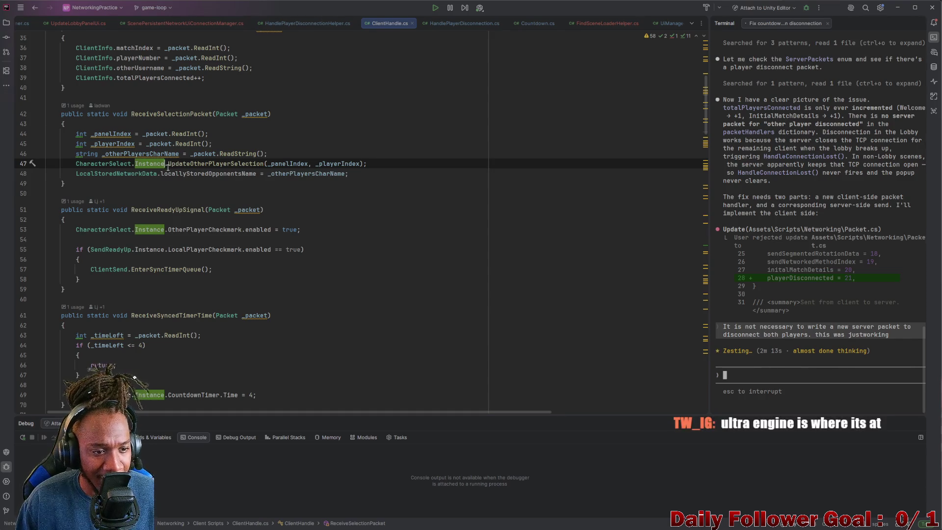
scroll(172, 196, "down", 3)
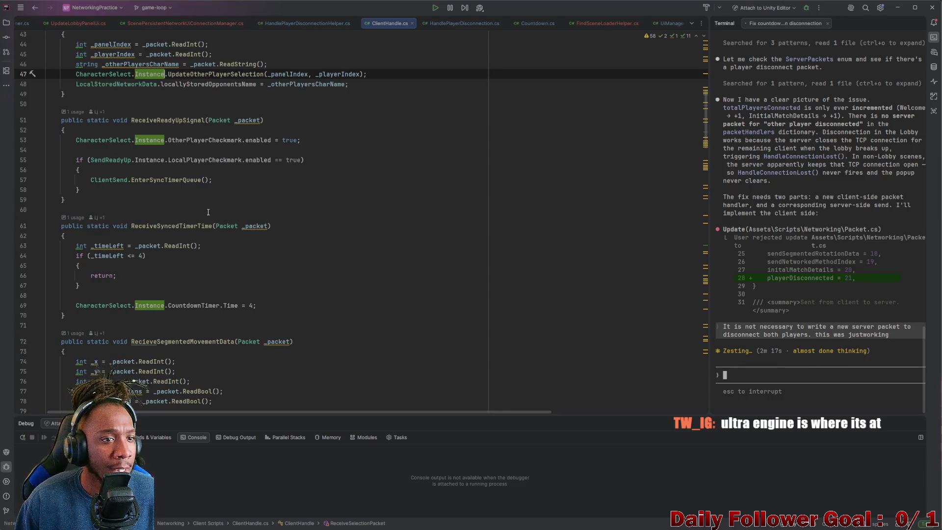
scroll(152, 133, "down", 1)
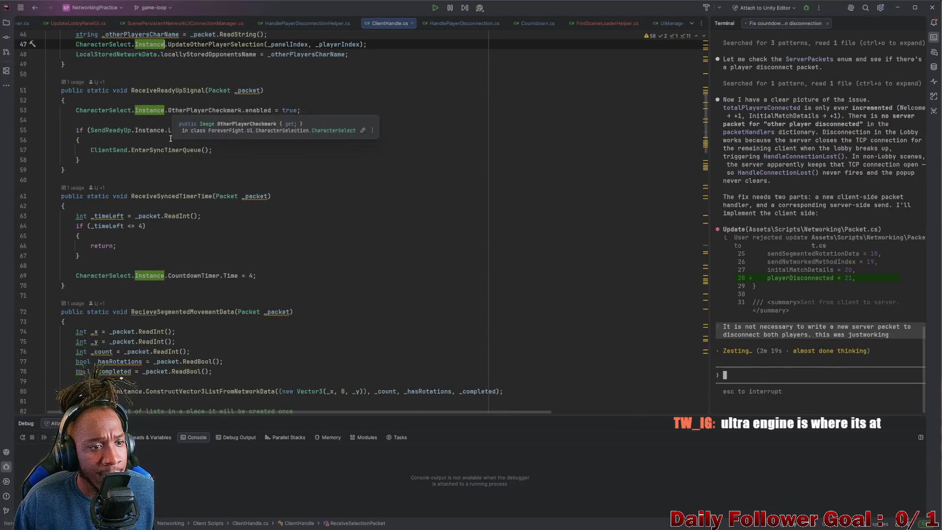
scroll(136, 131, "up", 6)
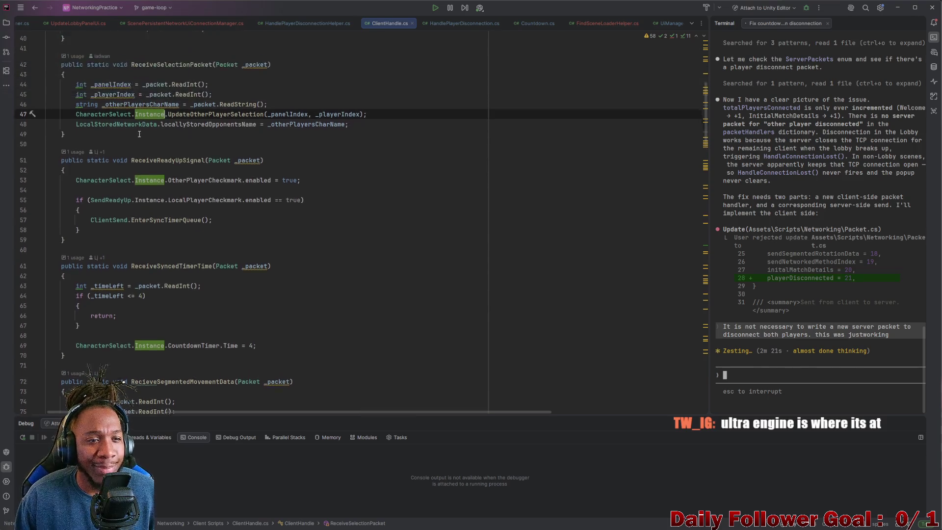
scroll(153, 167, "up", 4)
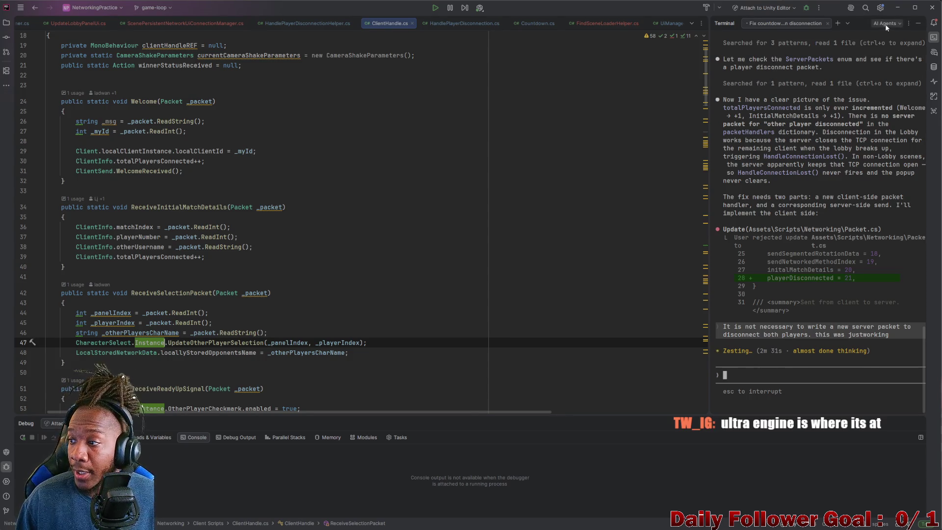
Step: Minimize Rider to check Unity, restore it briefly, then minimize it again
left_click(899, 7)
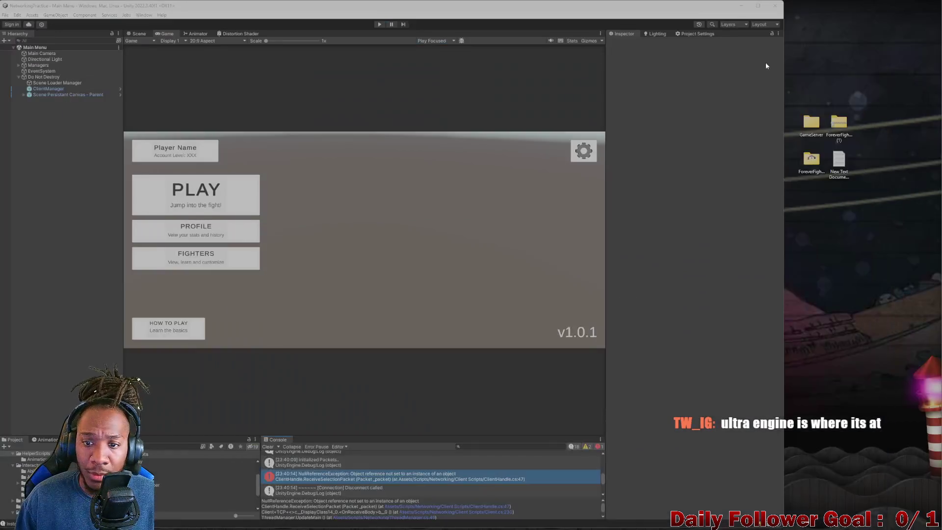
left_click(569, 527)
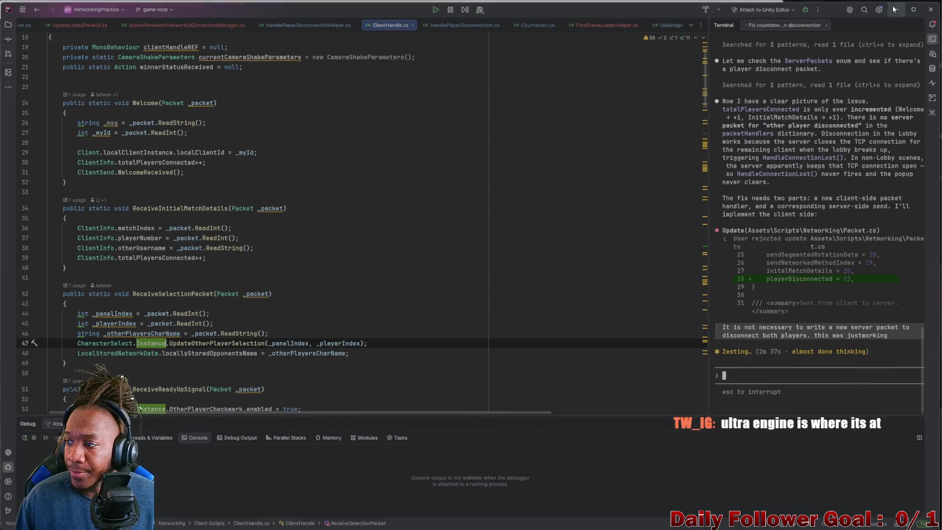
left_click(898, 7)
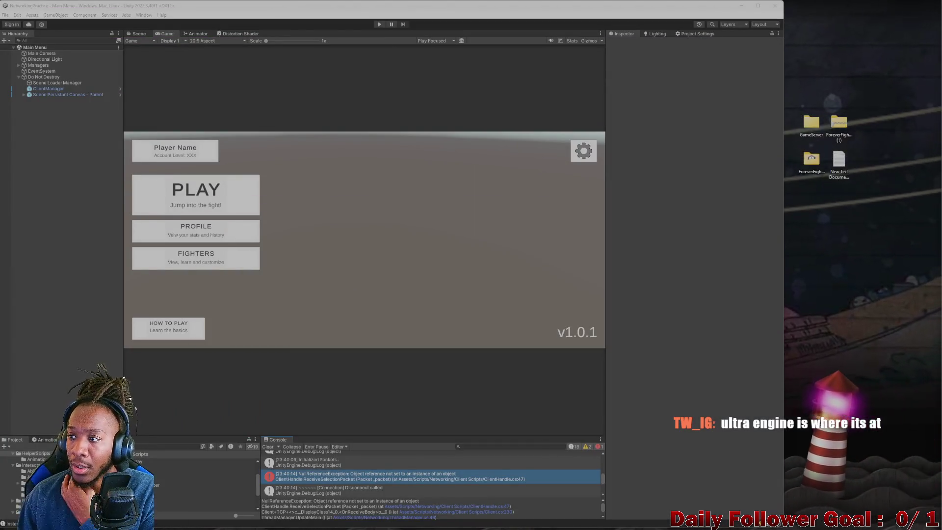